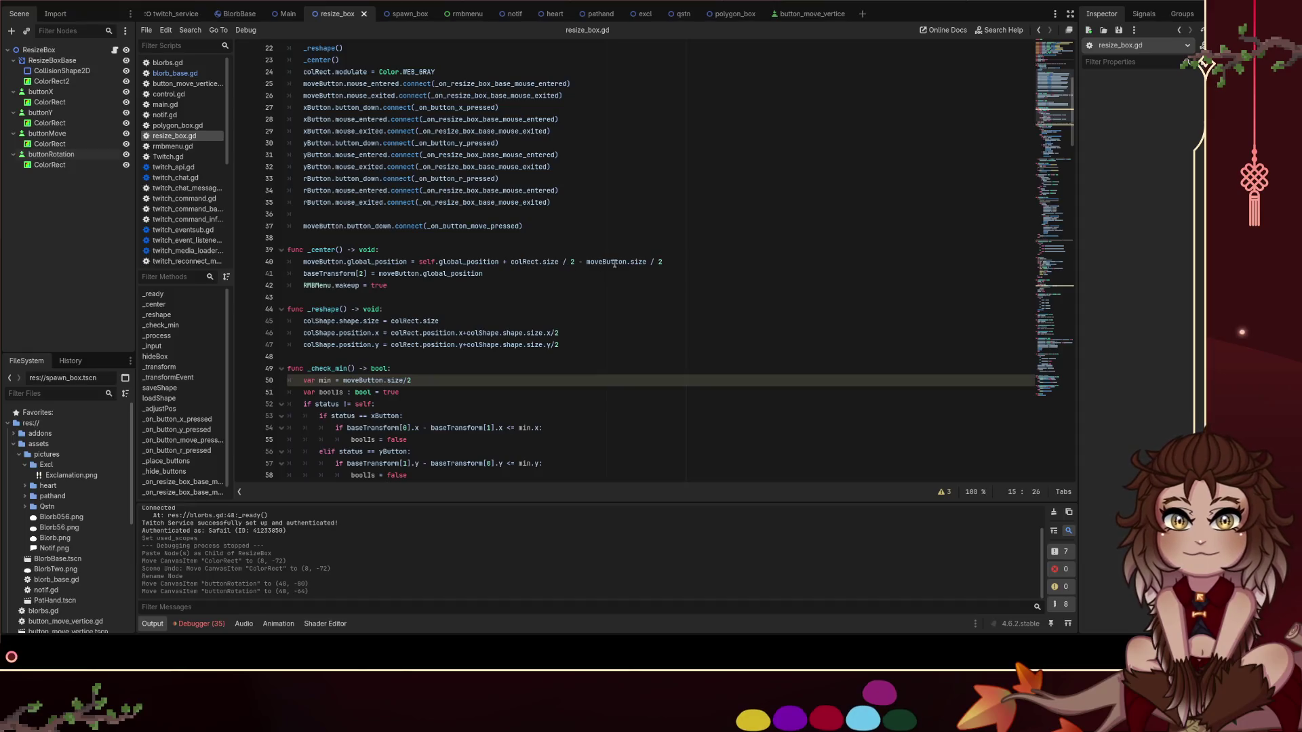
Inspect the buttonRotation node and the white ColorRect2 box in the 2D view
drag(681, 263, 257, 262)
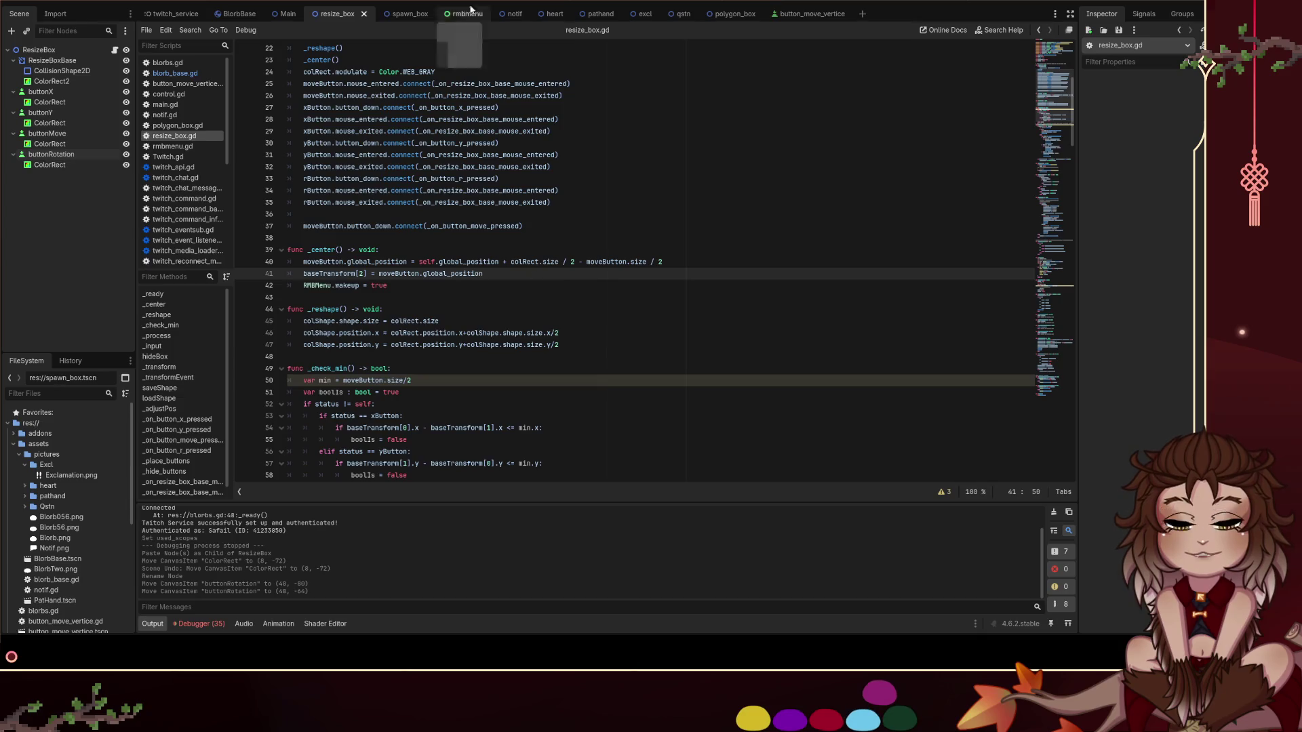
key(ctrl+F1)
click(597, 204)
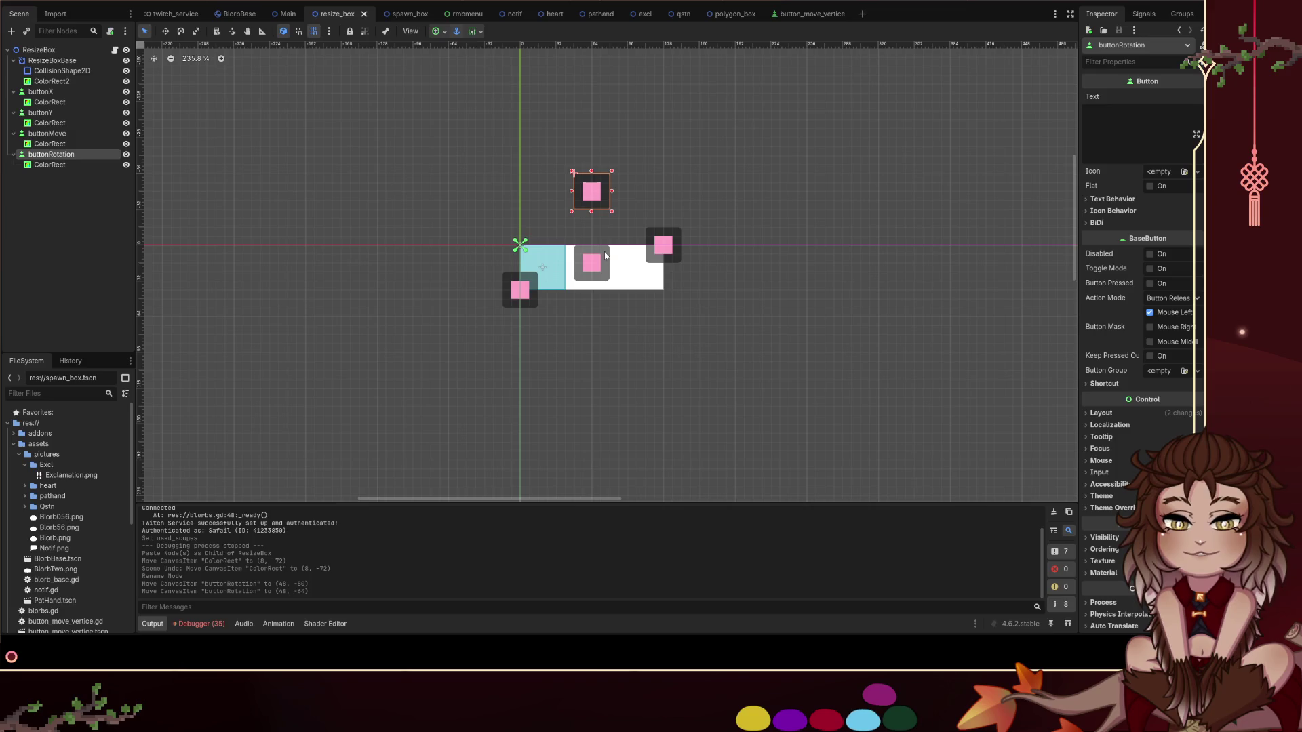
click(635, 251)
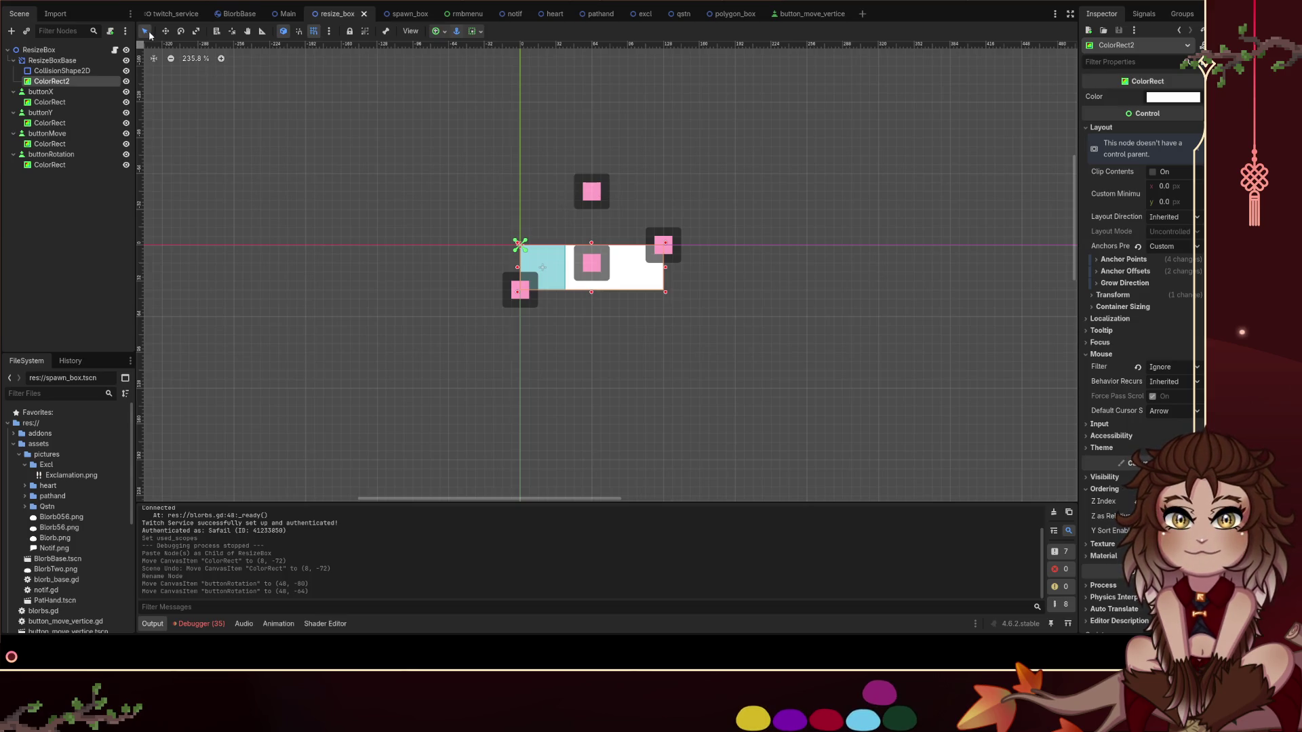
click(114, 50)
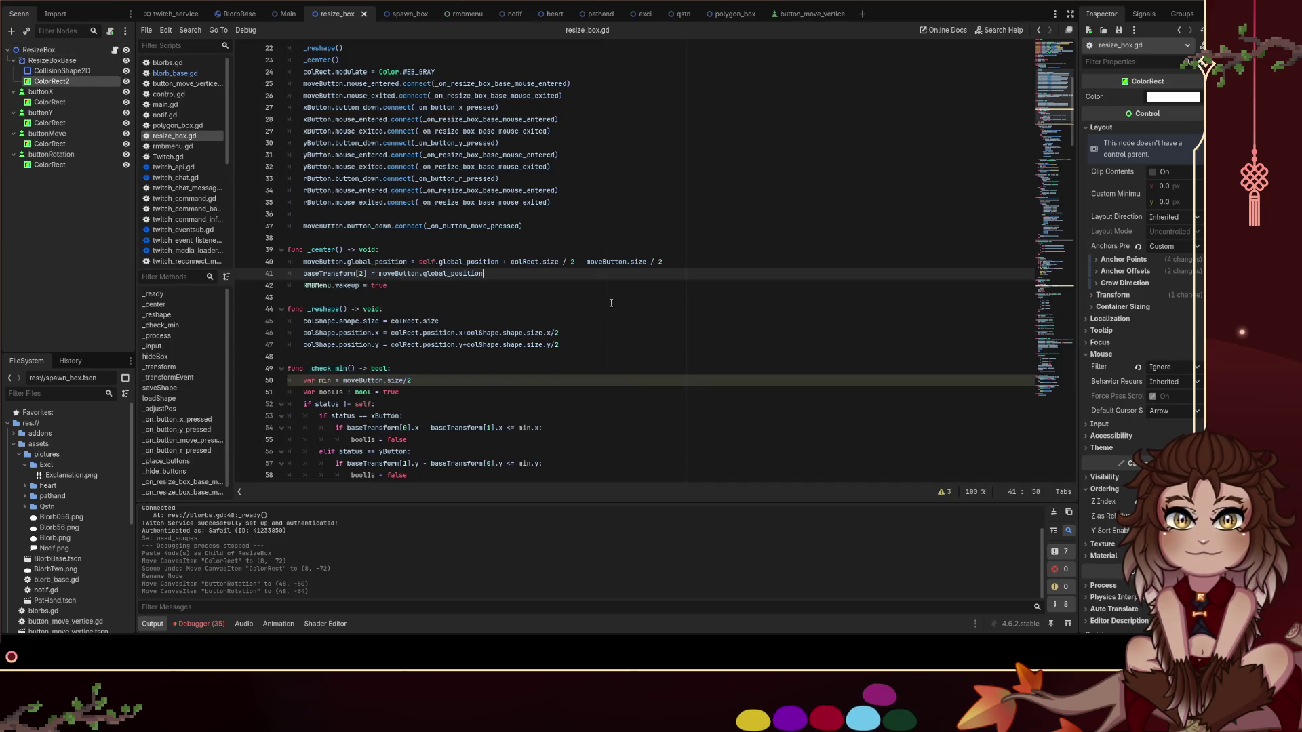
Duplicate the two centring lines below line 41 and rename moveButton to rButton on line 43
drag(483, 273, 269, 262)
click(518, 275)
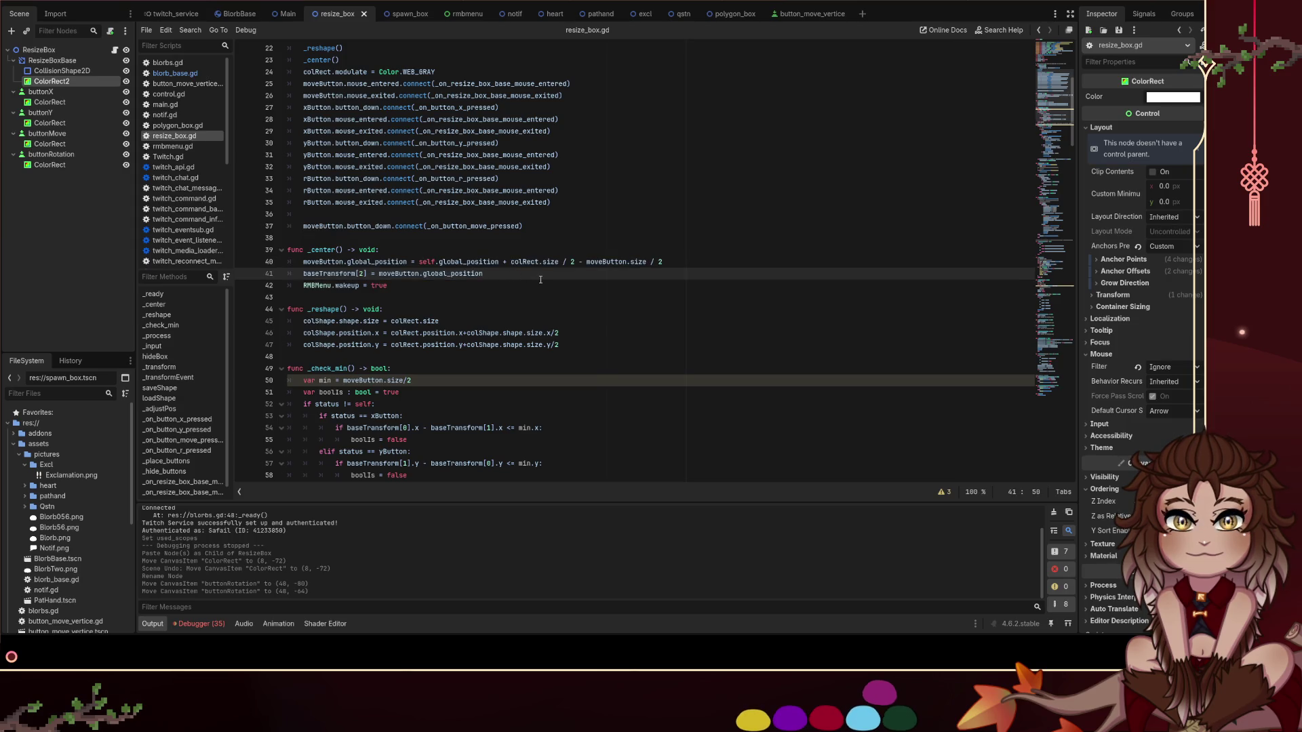
key(Return)
key(Return)
text(moveButton.global_position = self.global_position + colRect.size / 2 - moveButton.size / 2 	baseTransform[2] = moveButton.global_position)
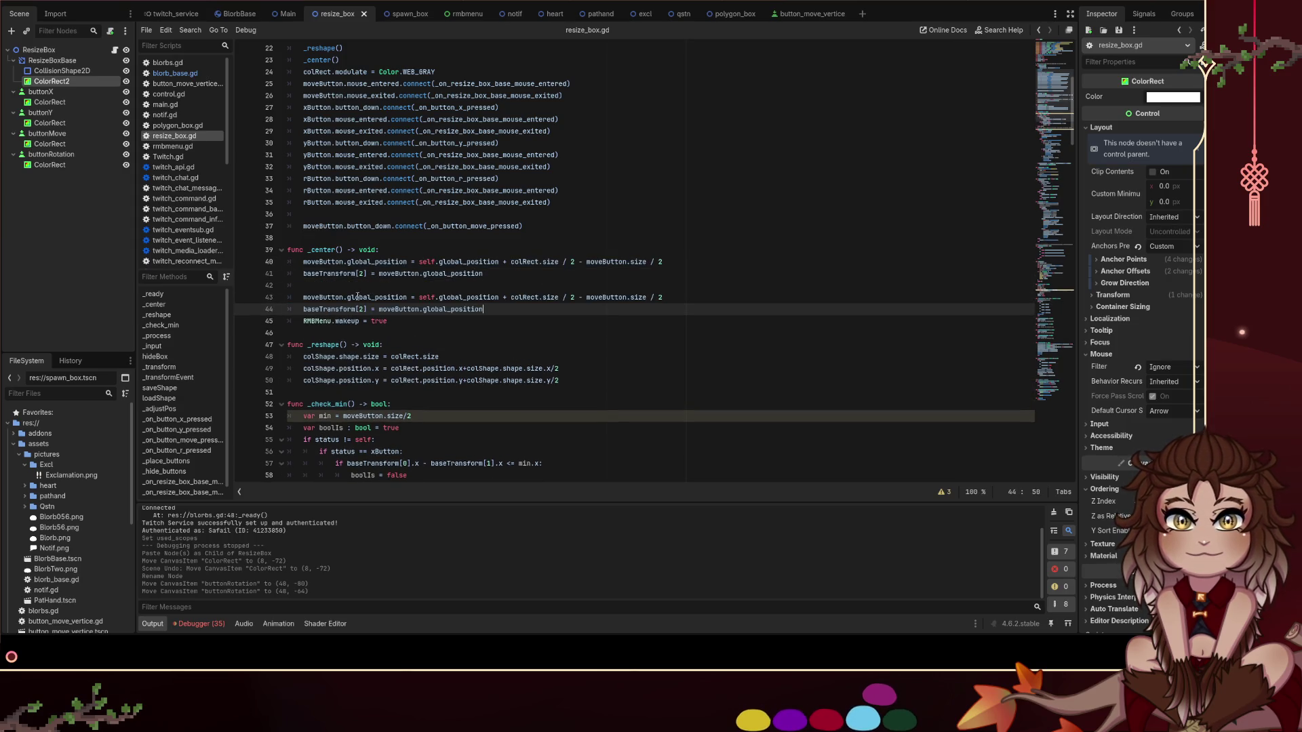
double_click(357, 297)
text(rBut)
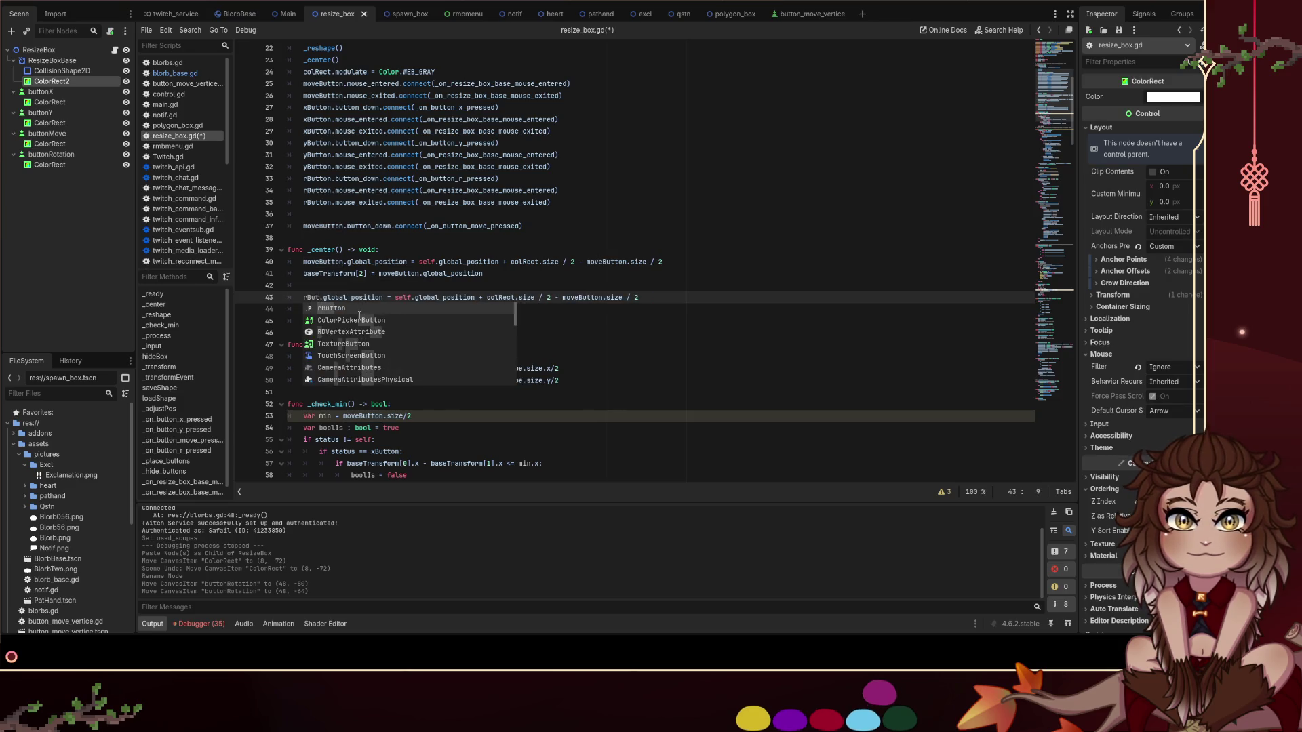
text(ton)
key(ctrl+shift+Left)
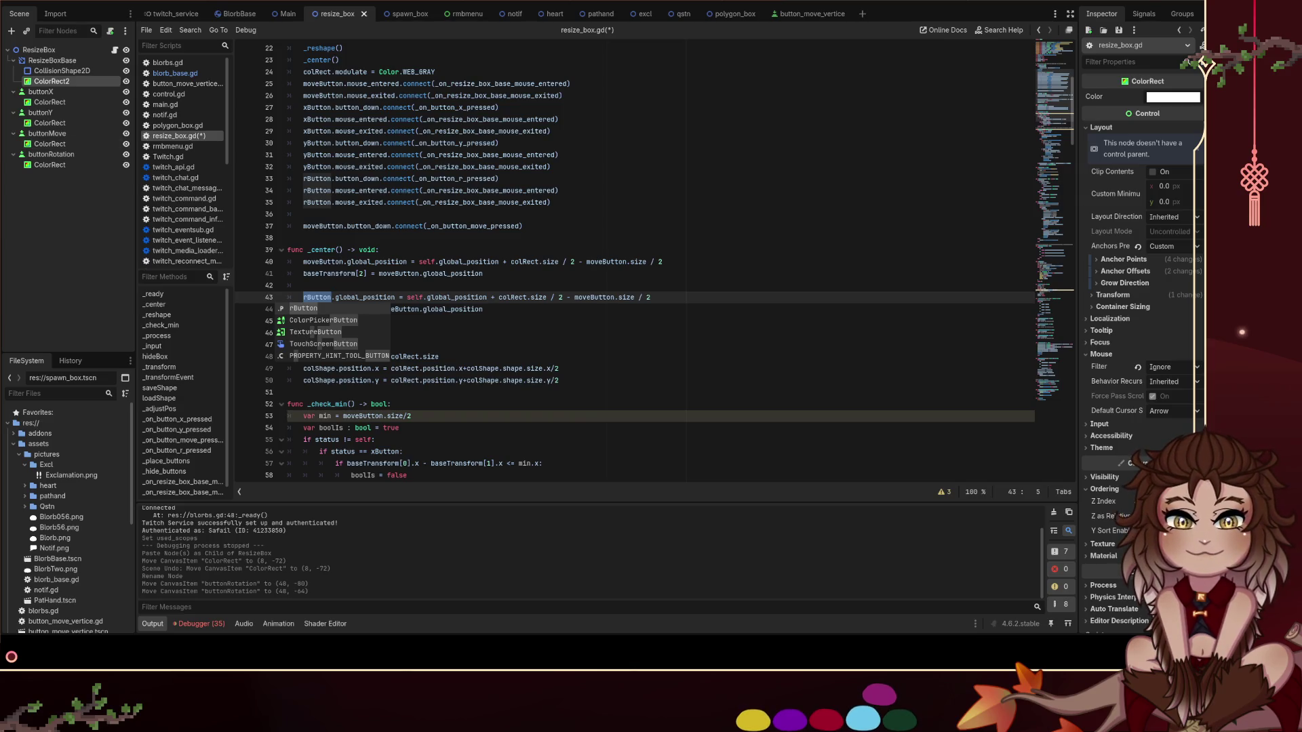
click(331, 273)
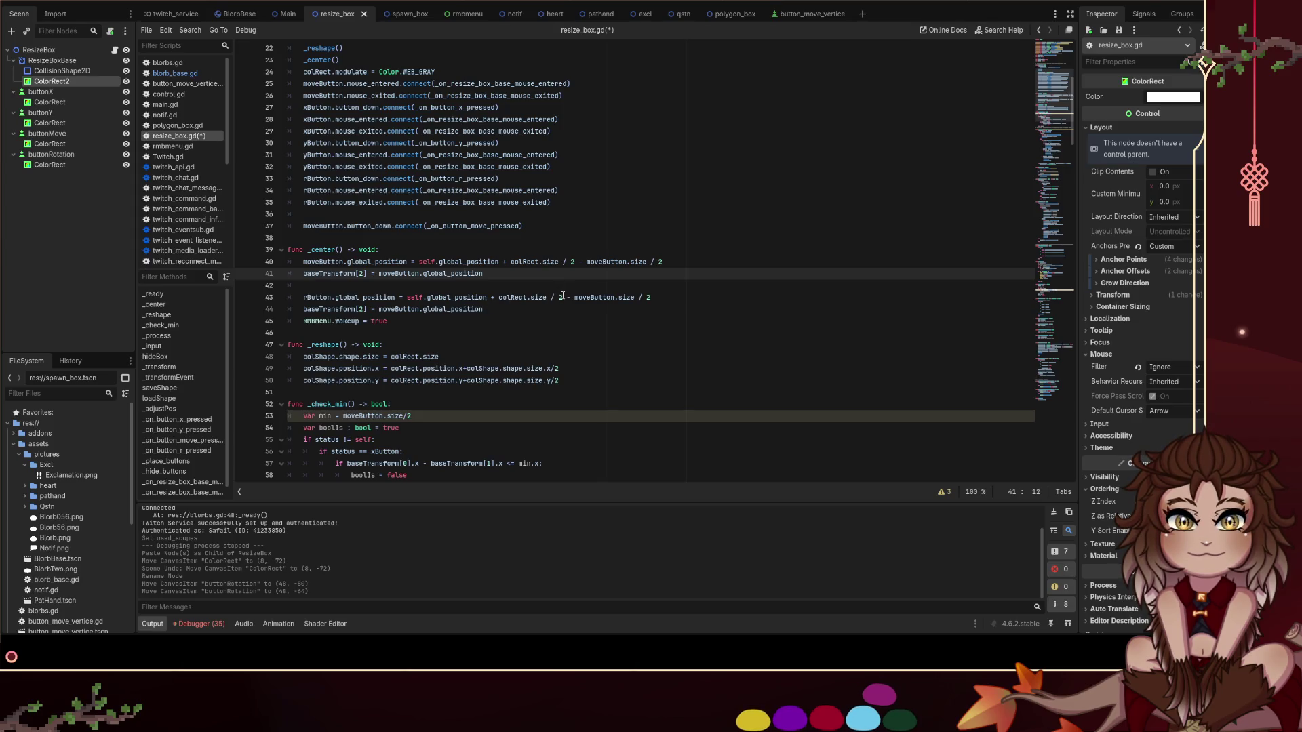
drag(563, 298, 499, 297)
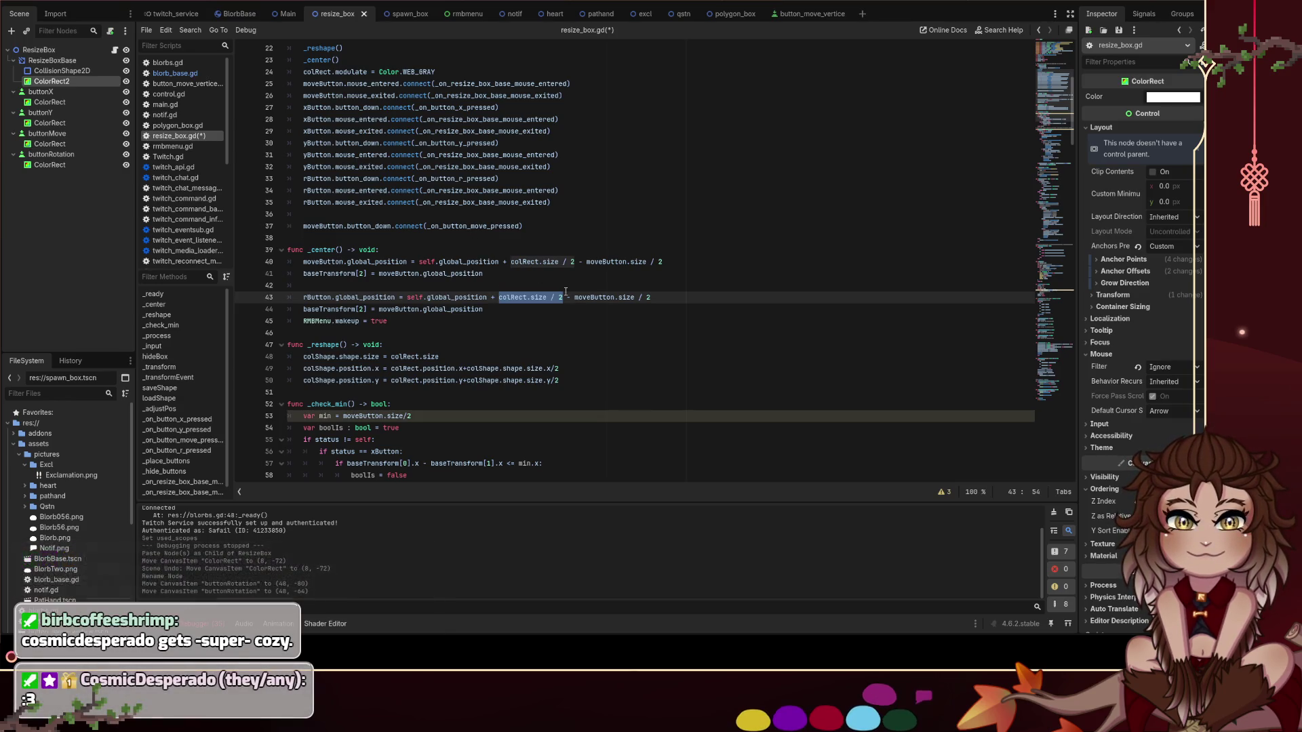
Rewrite line 43's offset to subtract (colRect.size-rButton.size*3) instead of colRect.size / 2
click(492, 297)
key(BackSpace)
text(-)
key(Right)
text(()
key(BackSpace)
text(10)
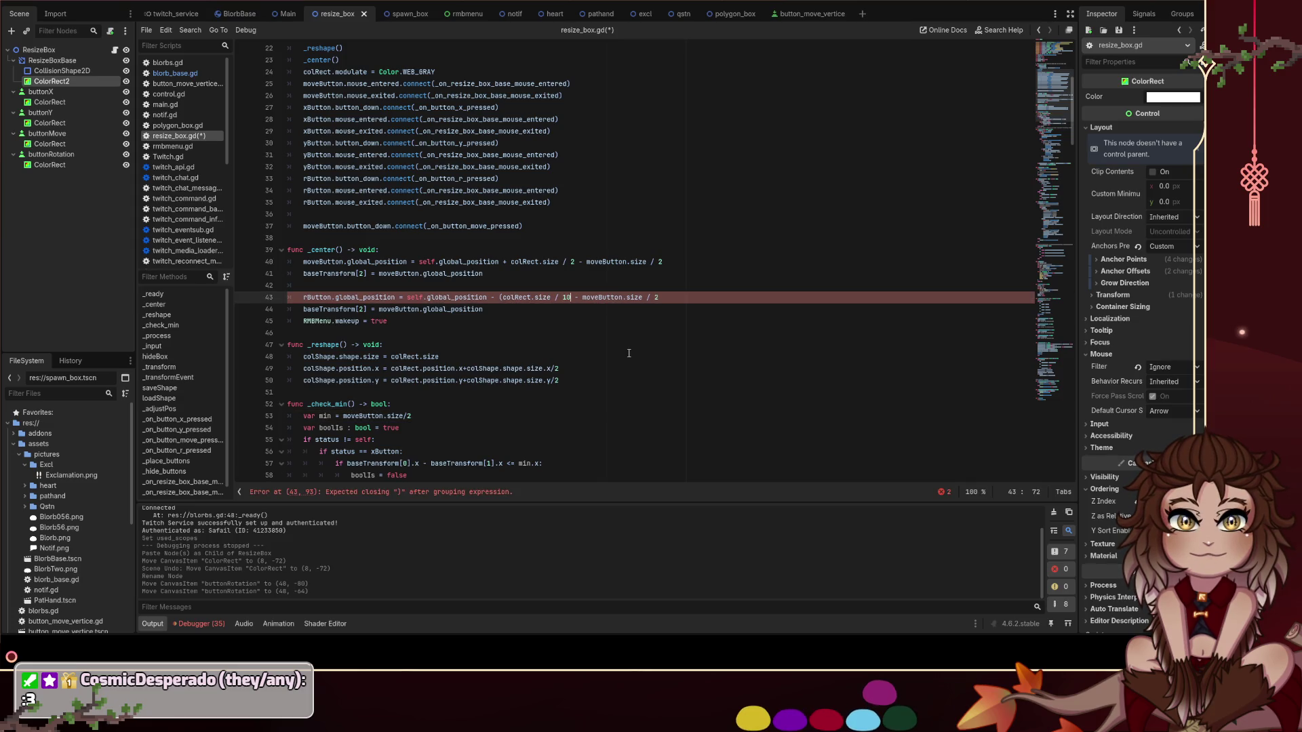
key(BackSpace)
key(BackSpace)
key(BackSpace)
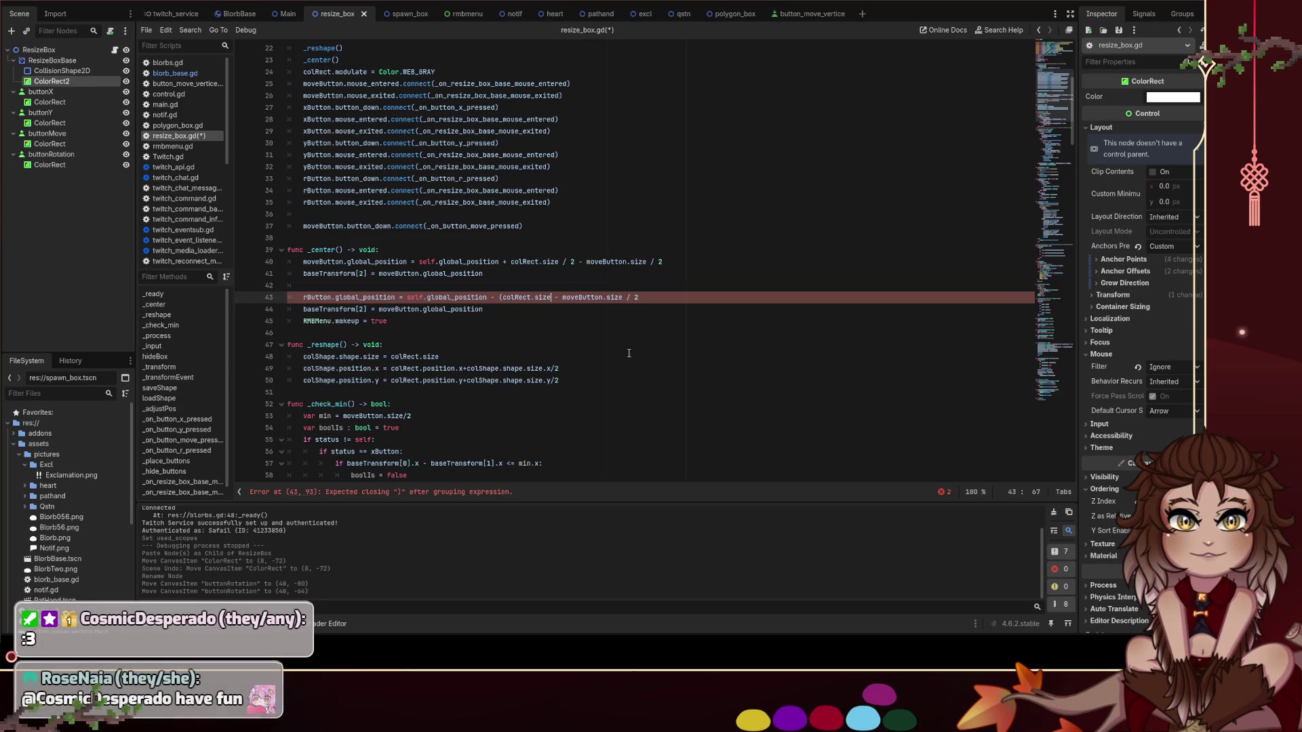
text())
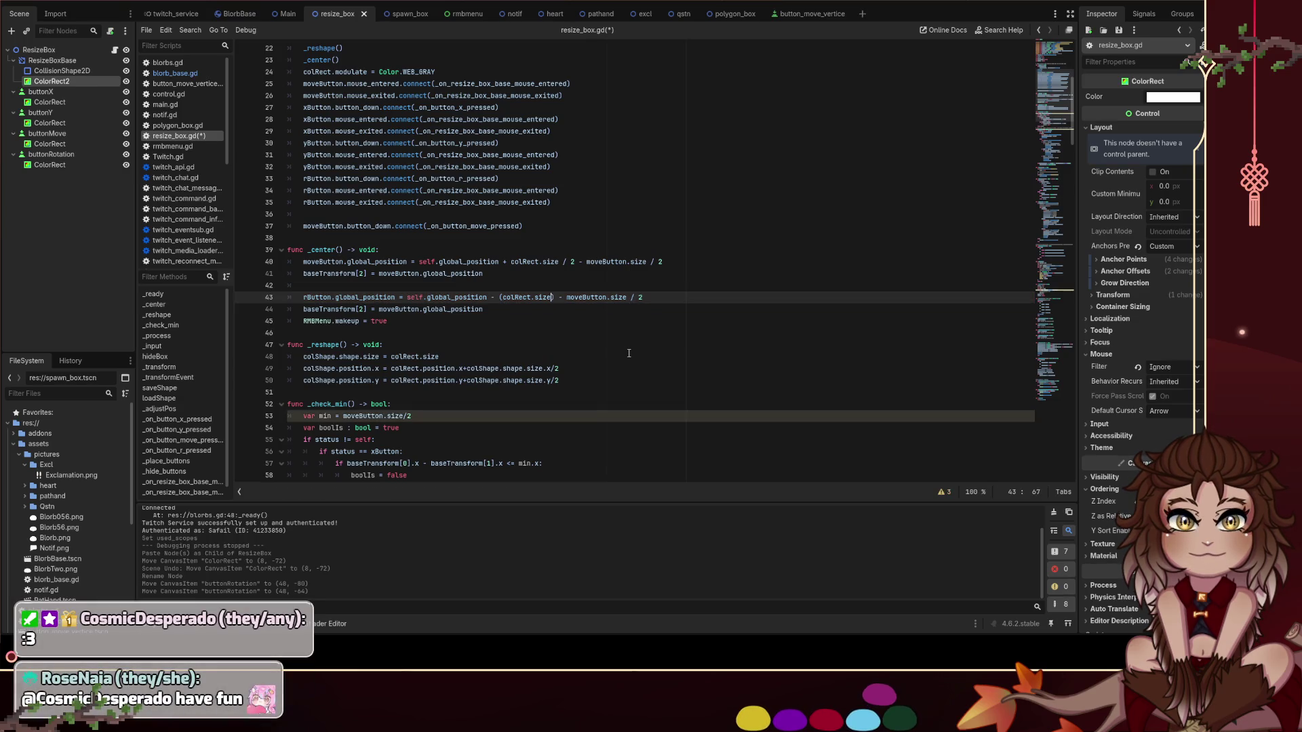
text(-)
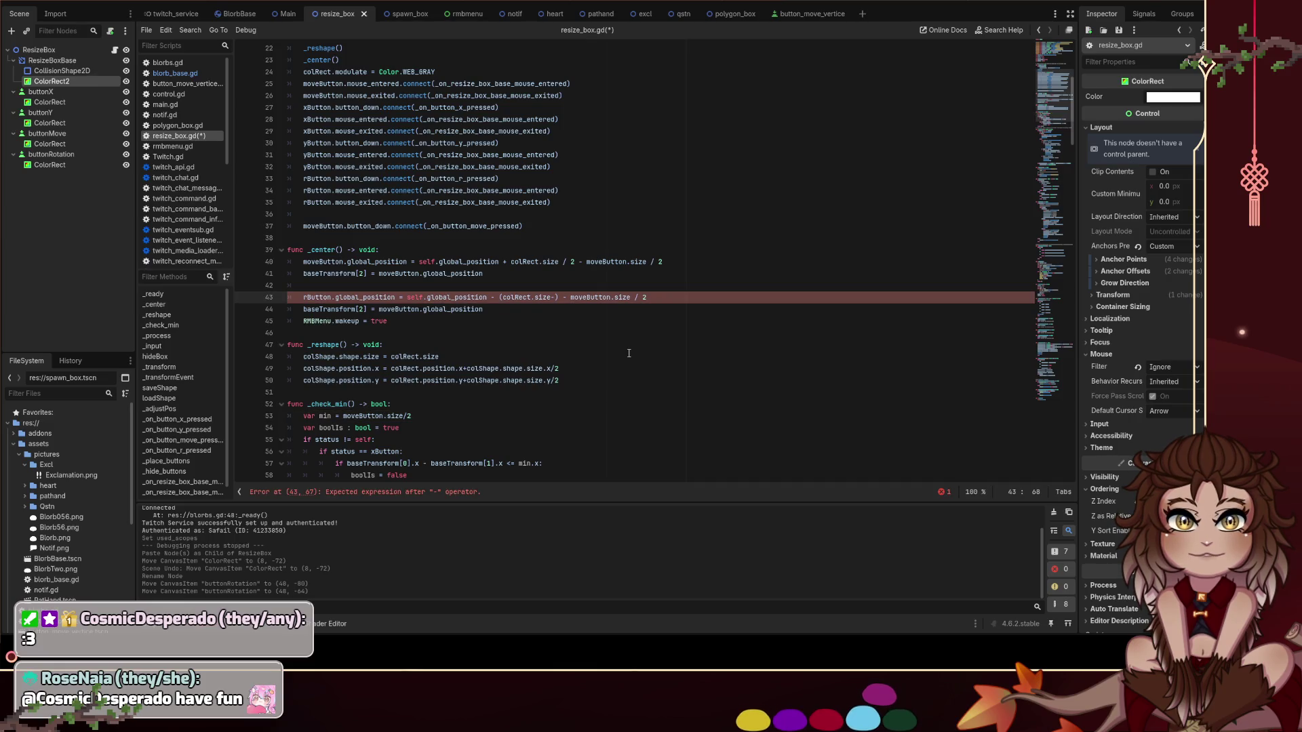
text(rButton.s)
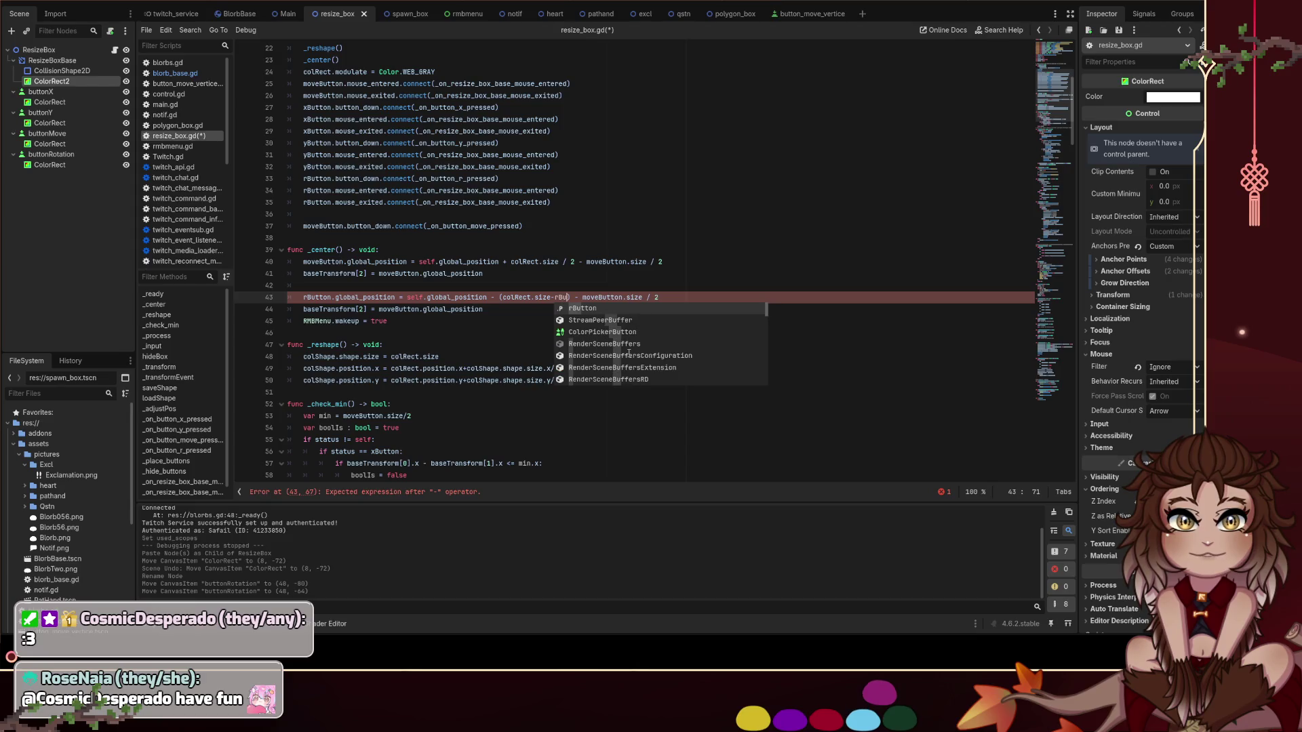
text(ize*3)
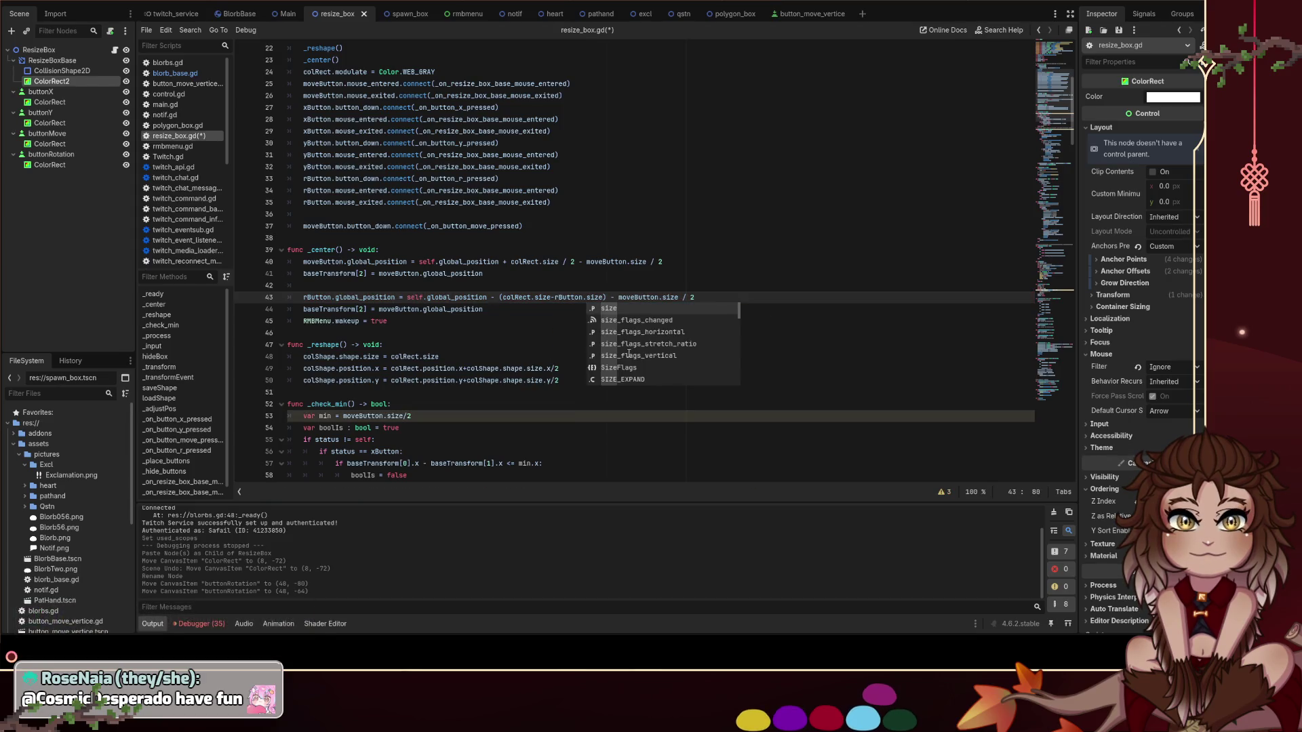
Save the script and change the baseTransform index on line 44 from 2 to 3
key(Up)
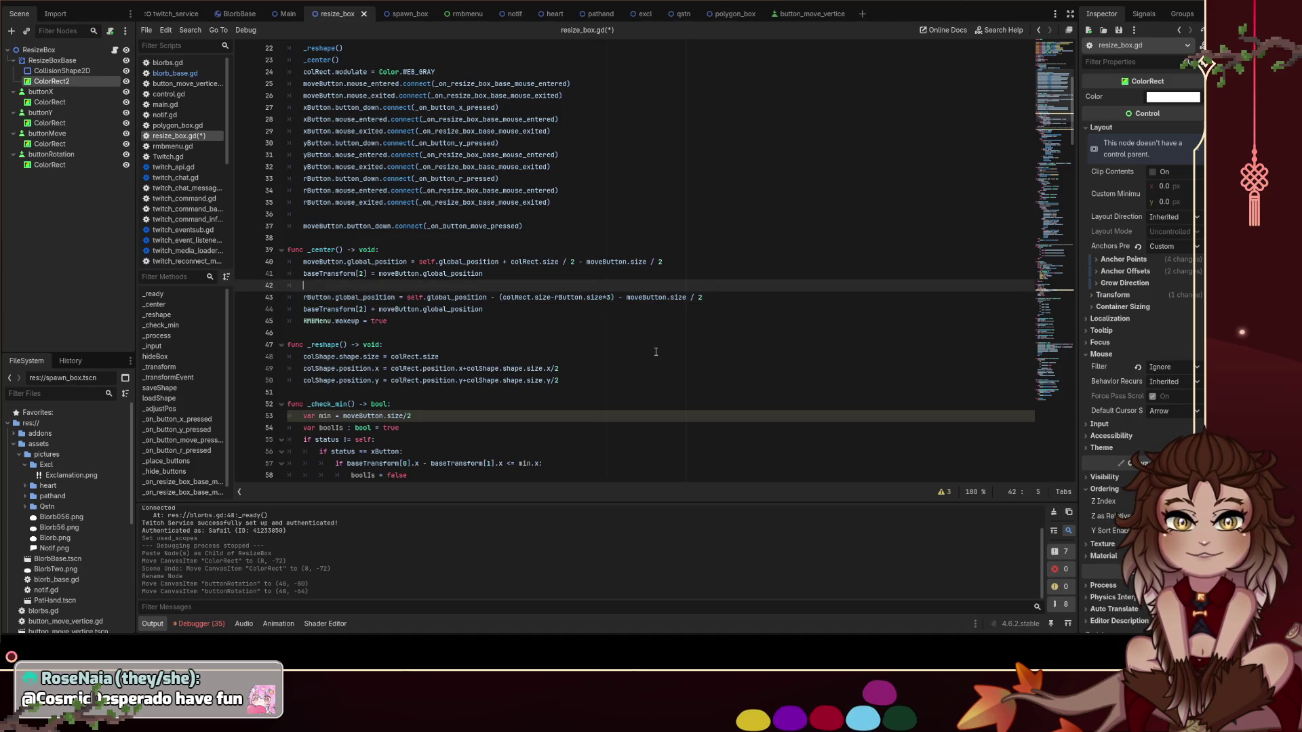
drag(613, 298, 499, 298)
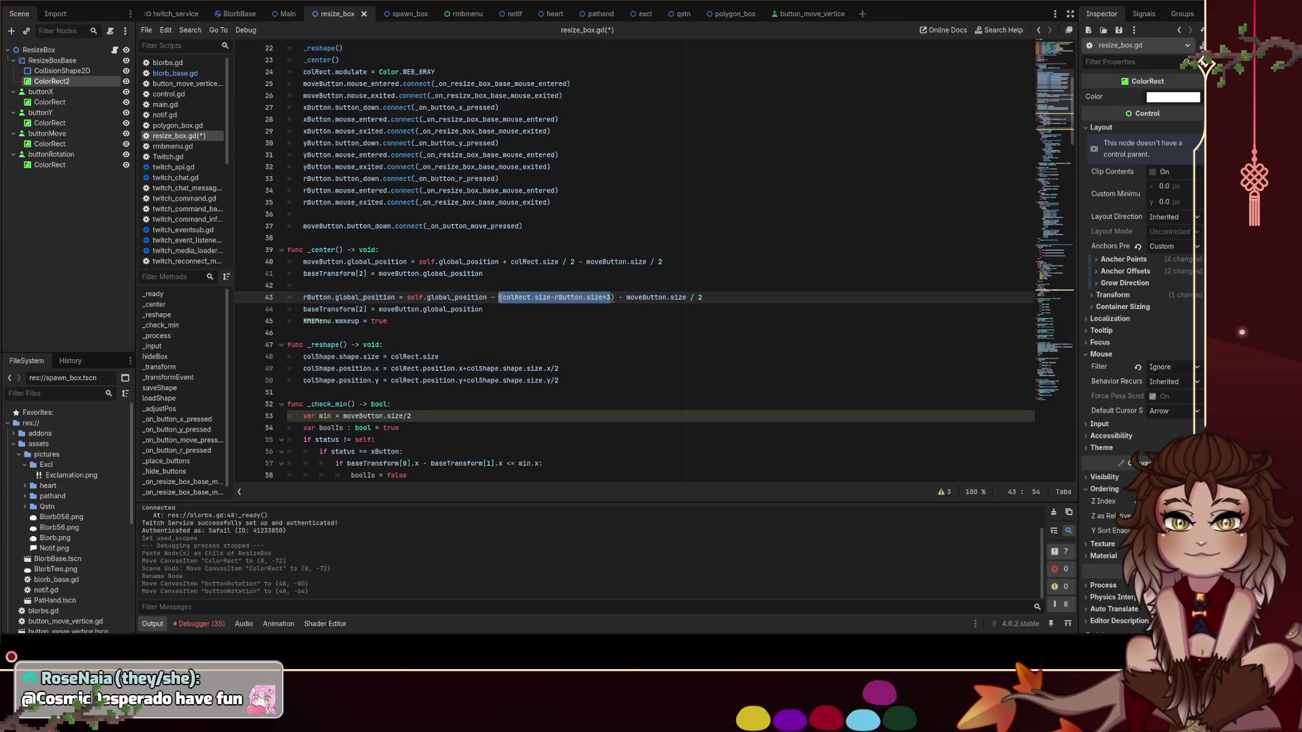
click(623, 299)
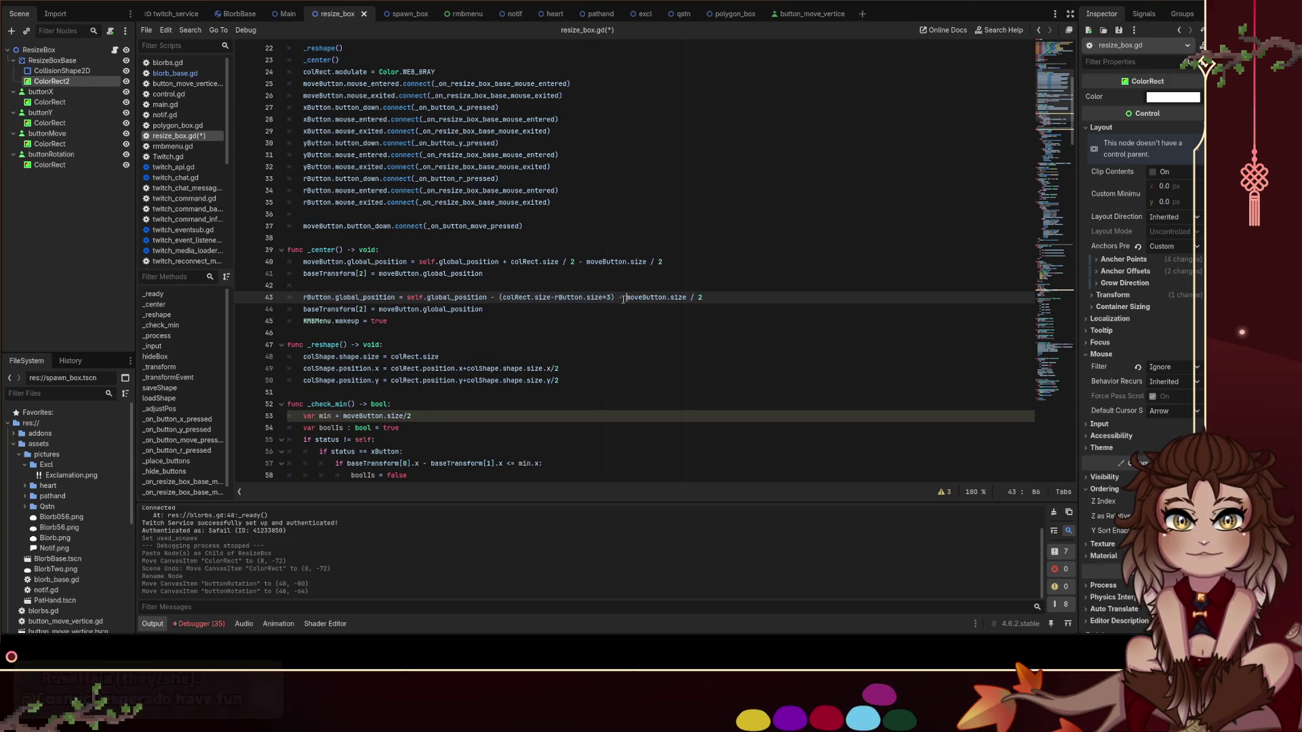
drag(612, 298, 555, 298)
click(565, 275)
click(564, 284)
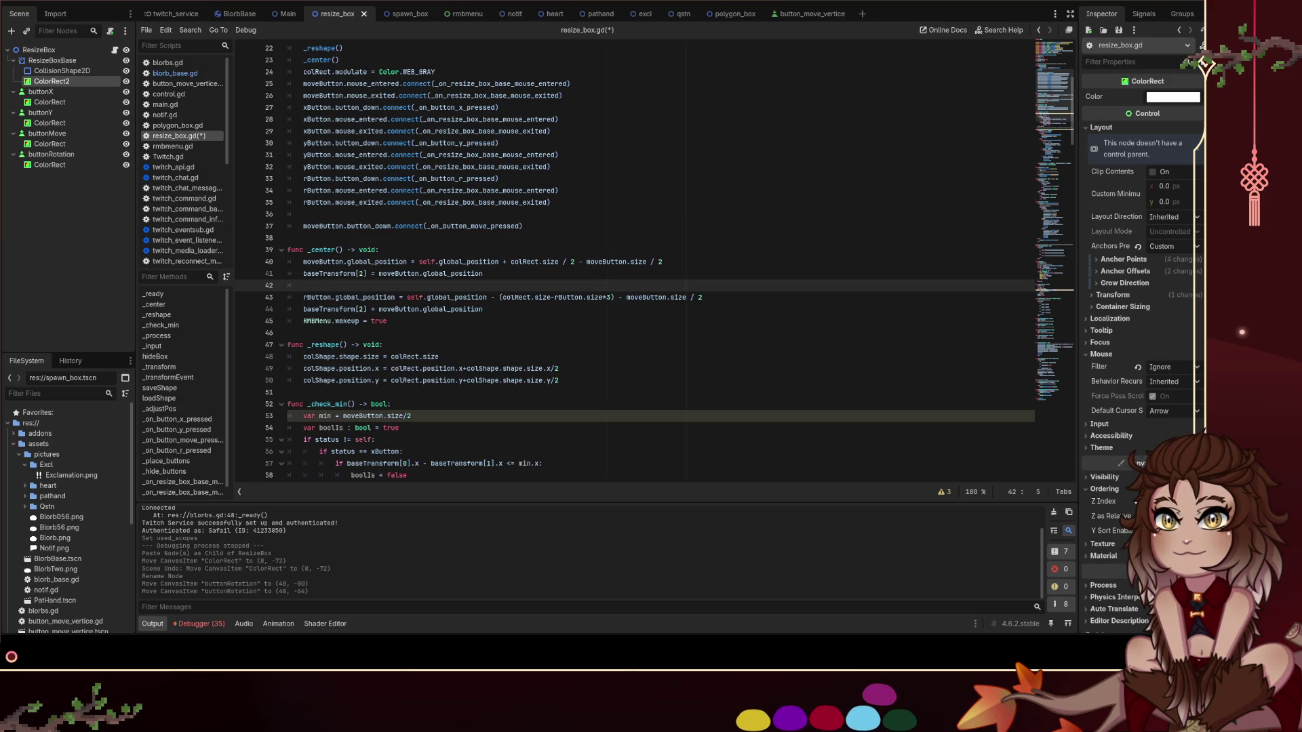
click(288, 333)
key(ctrl+s)
click(365, 309)
key(BackSpace)
text(3)
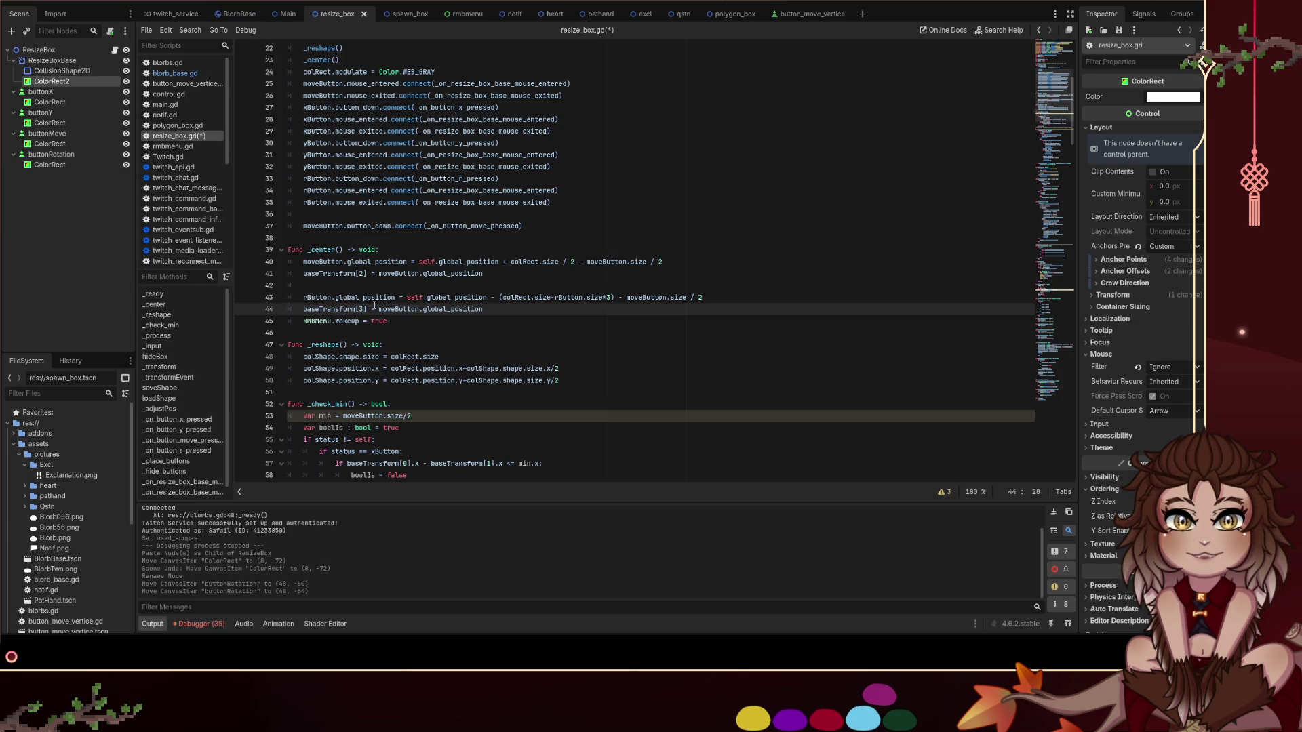
Replace the remaining moveButton references with rButton on lines 43–44 and save resize_box.gd
double_click(556, 297)
key(ctrl+c)
double_click(390, 309)
key(ctrl+v)
double_click(652, 297)
key(ctrl+v)
click(570, 320)
key(ctrl+s)
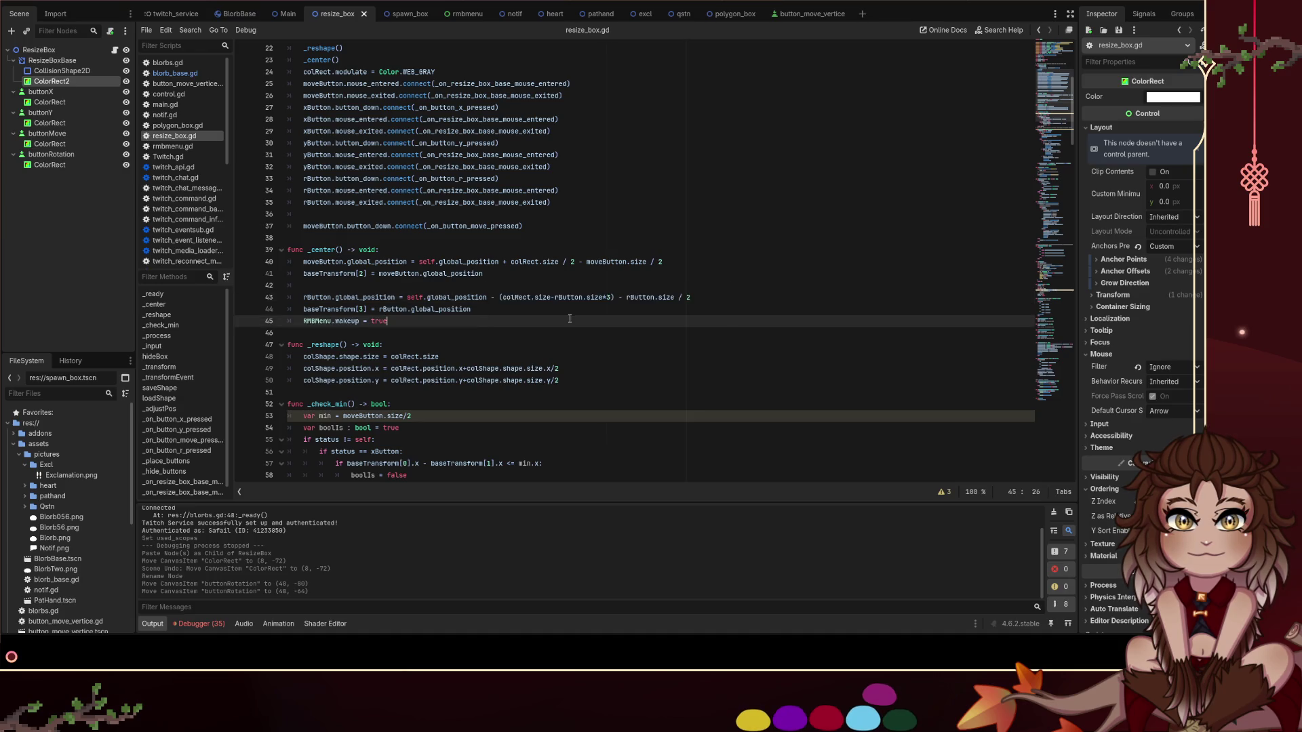
scroll(569, 320, down, 1)
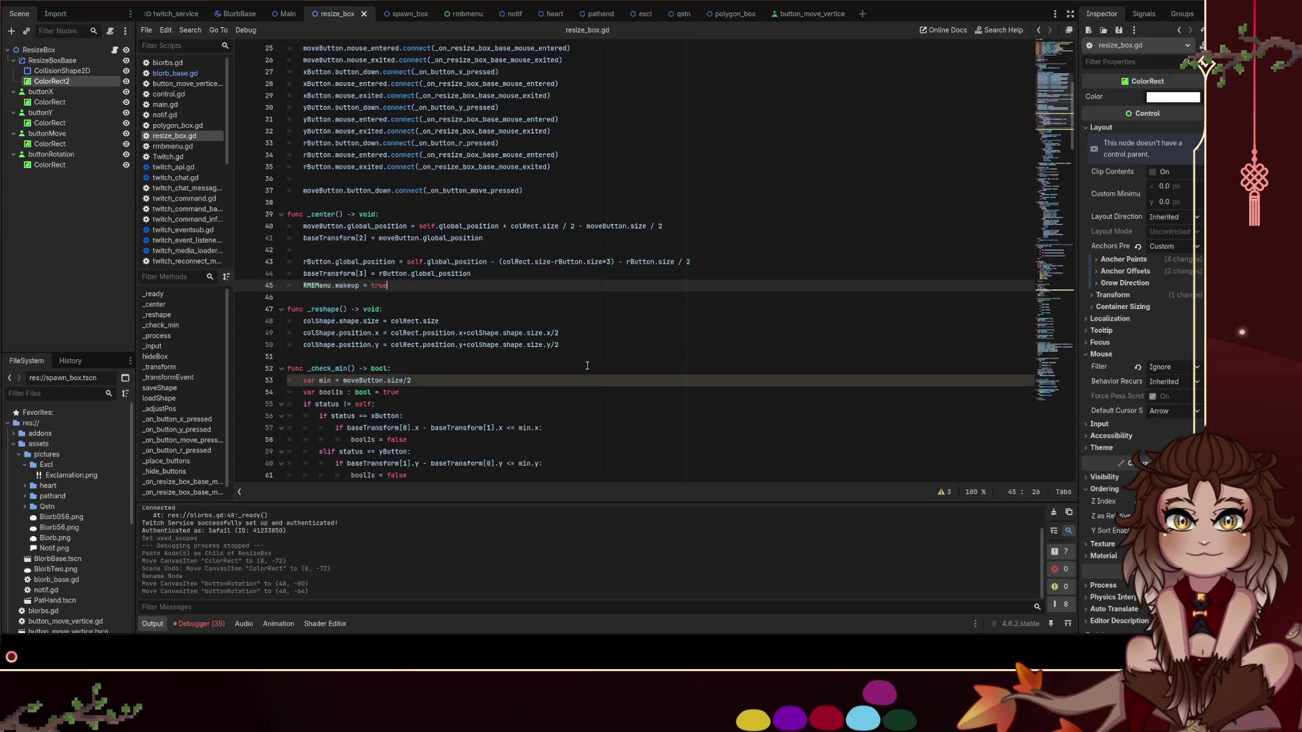
scroll(587, 366, down, 2)
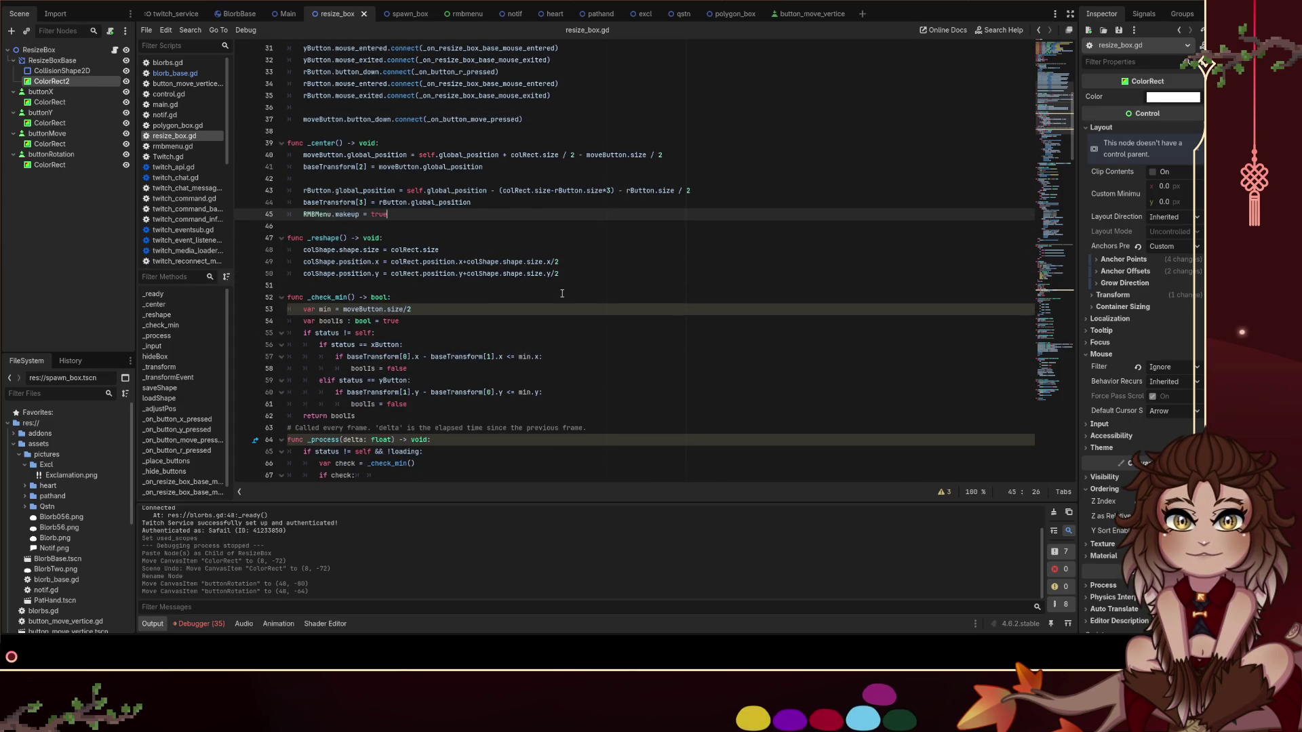
scroll(557, 278, down, 1)
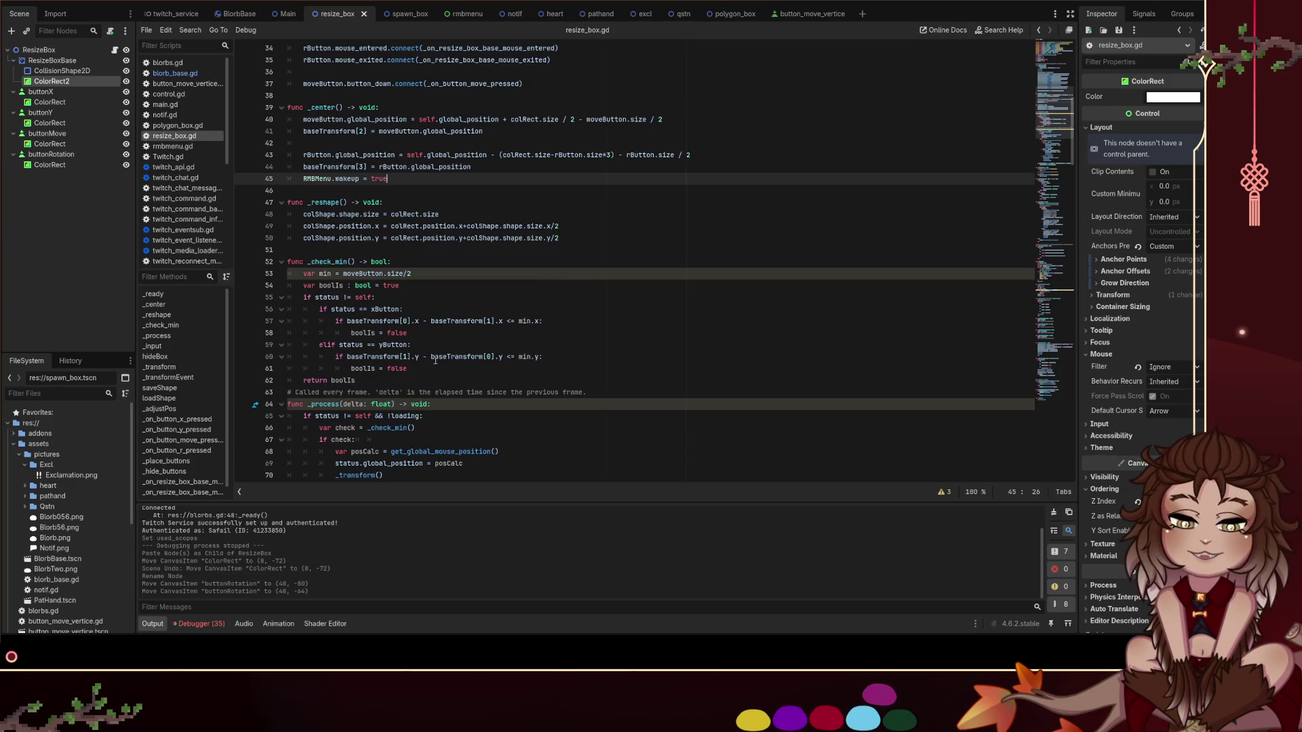
scroll(437, 326, down, 2)
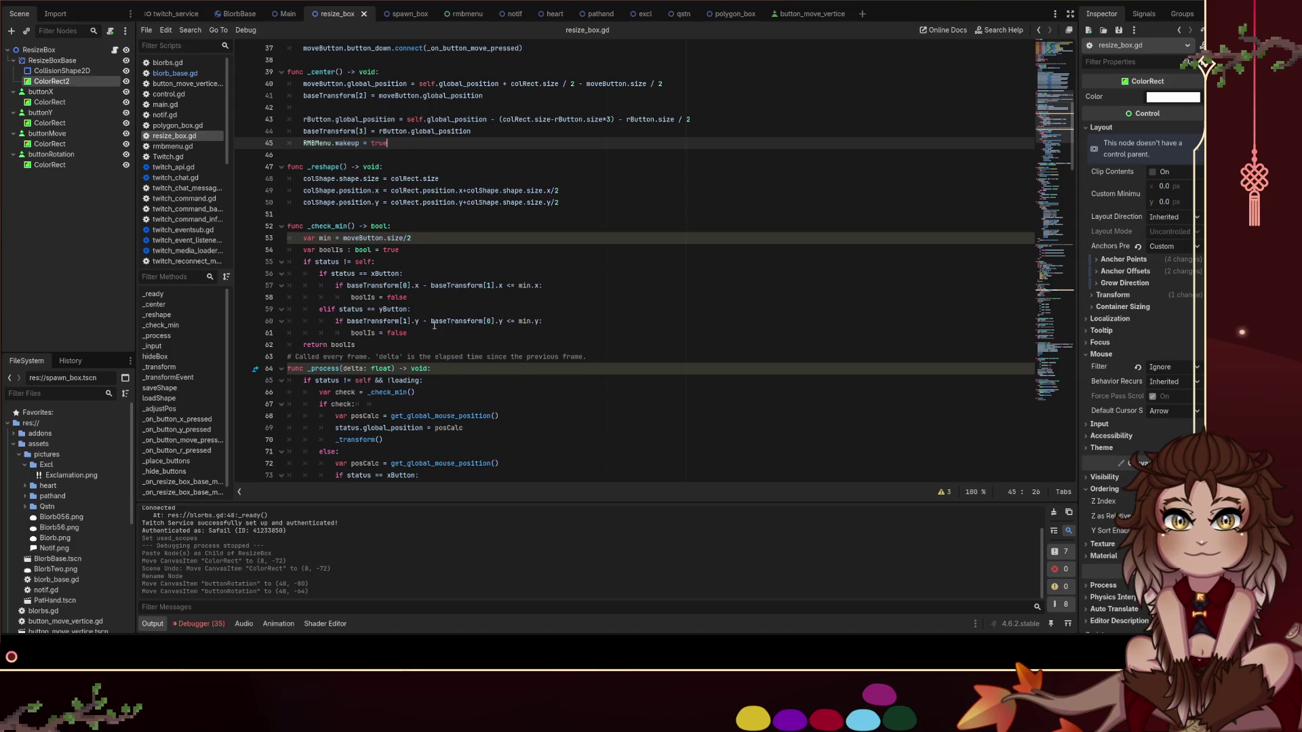
scroll(434, 321, down, 1)
scroll(688, 232, down, 1)
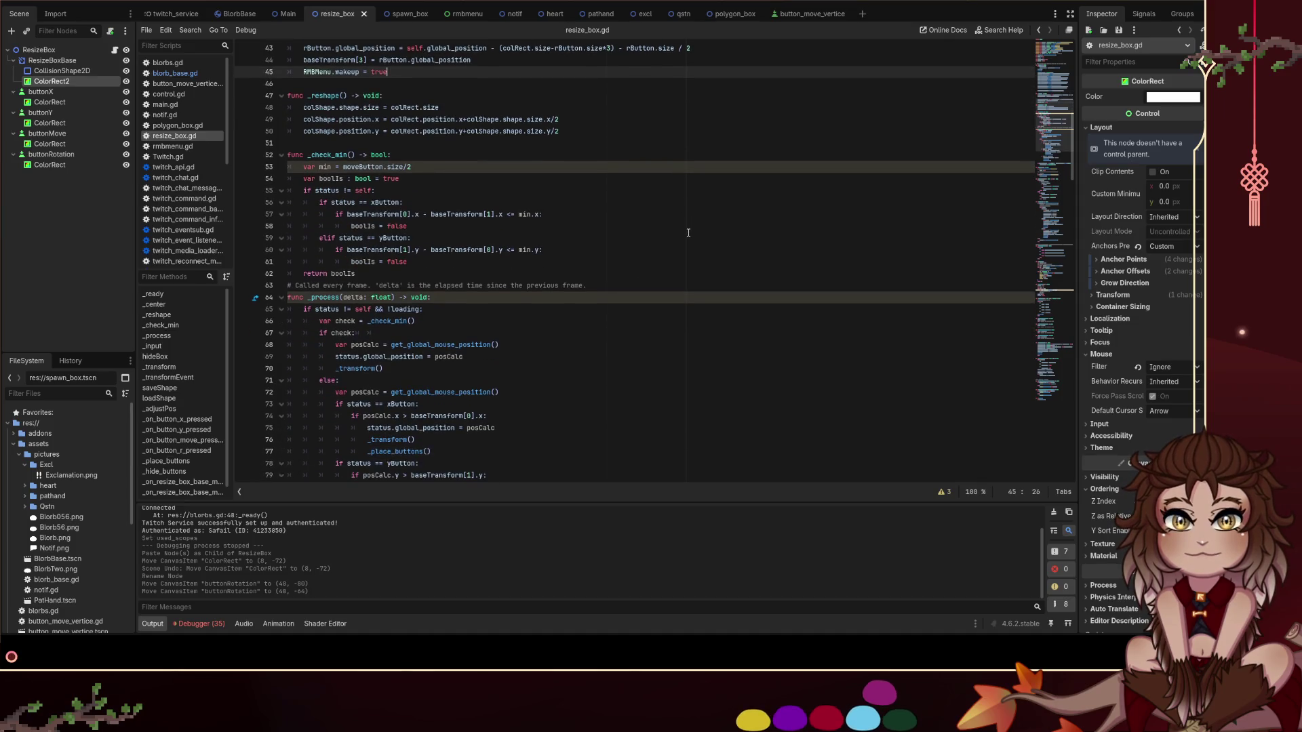
scroll(681, 230, down, 2)
scroll(626, 224, down, 1)
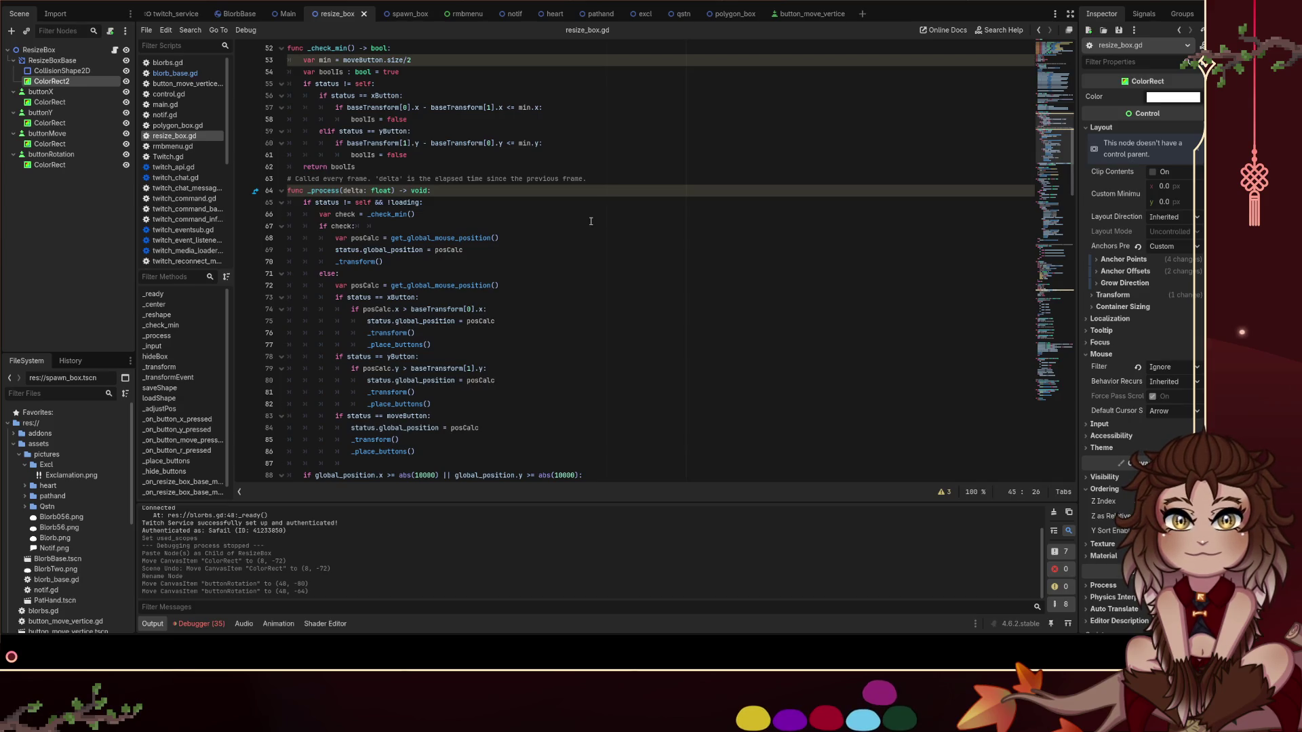
scroll(590, 221, down, 2)
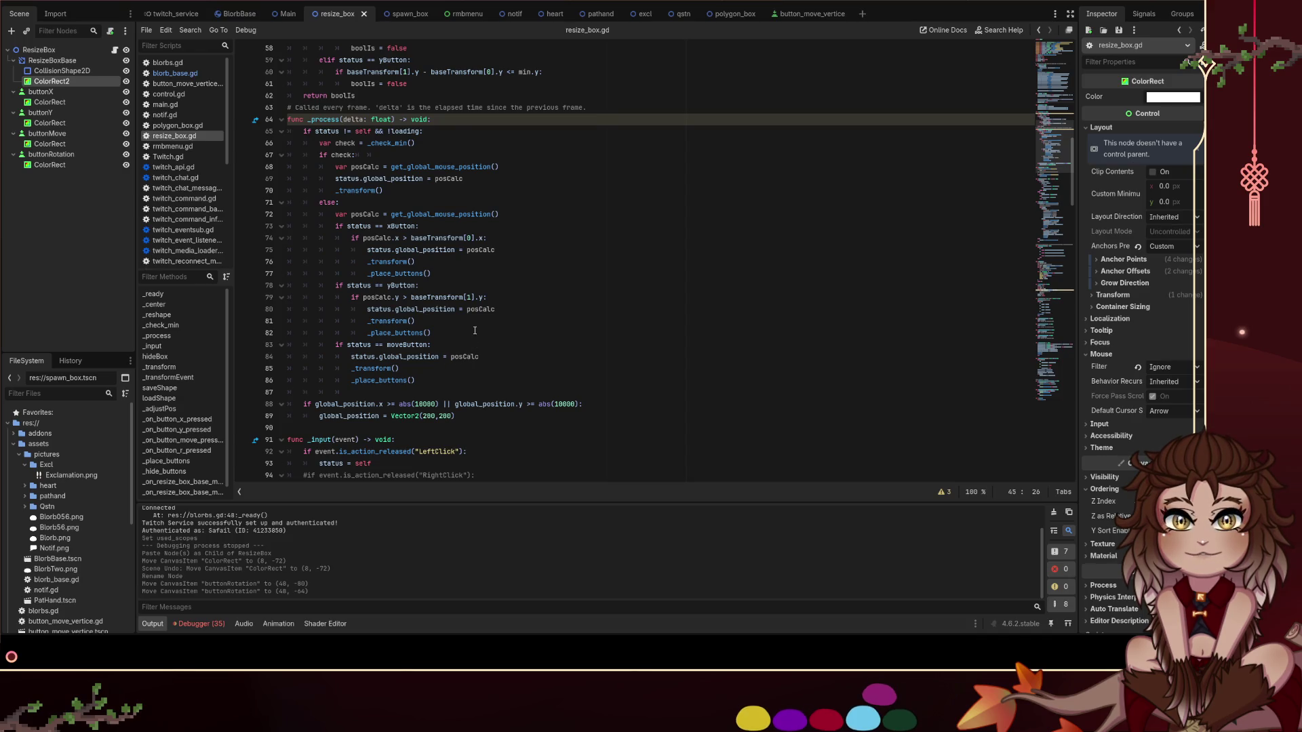
scroll(474, 319, up, 4)
scroll(476, 289, down, 5)
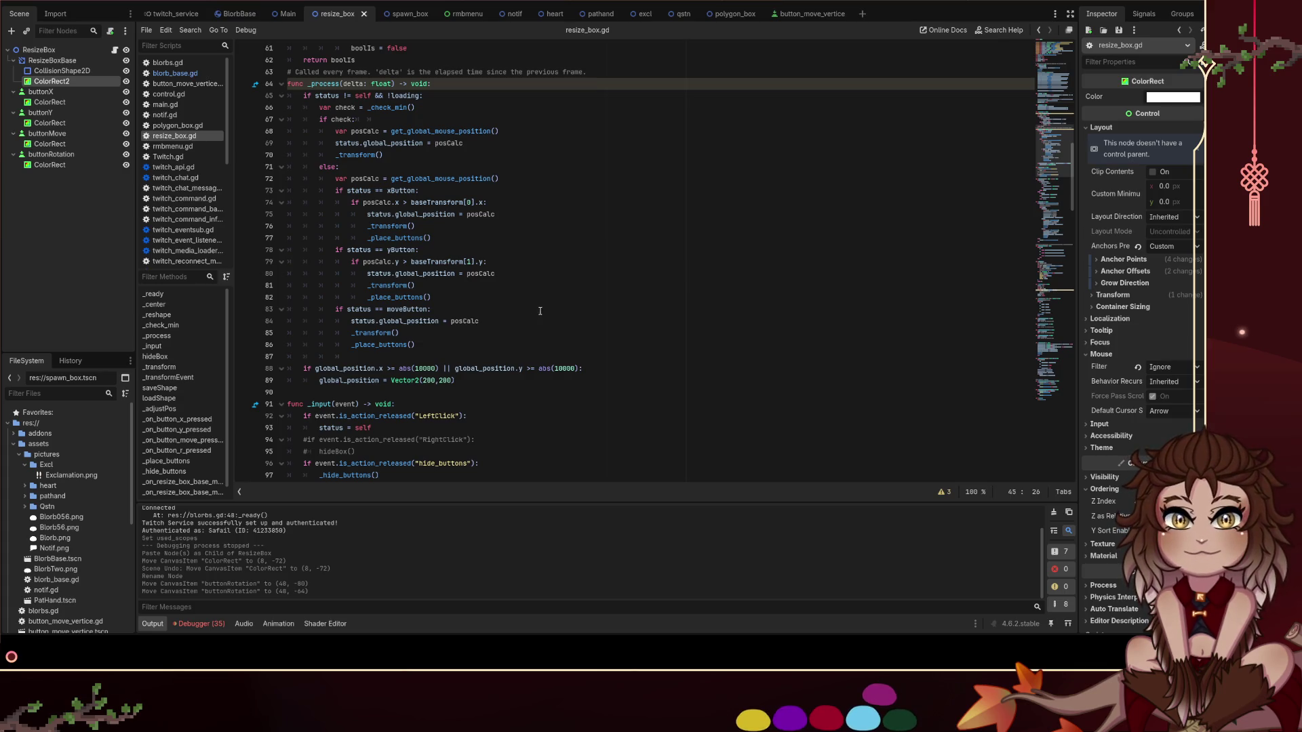
drag(473, 342, 380, 95)
click(619, 226)
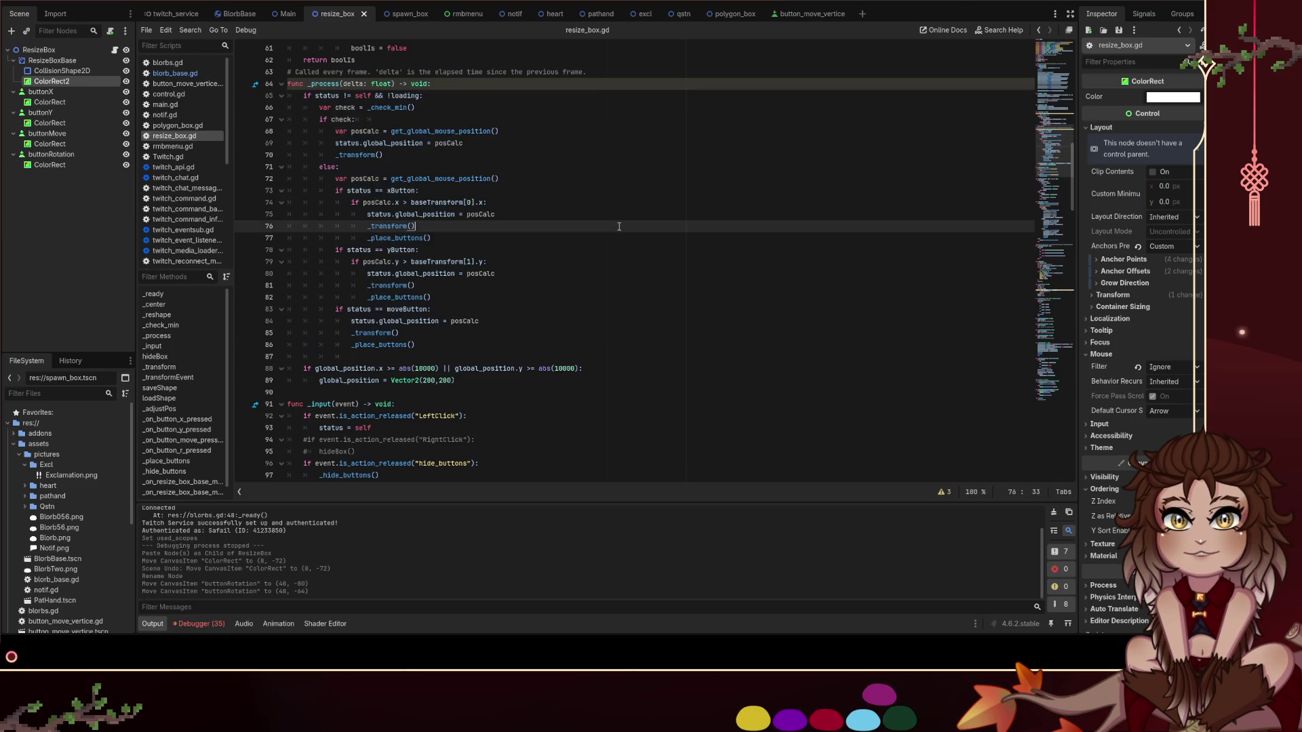
scroll(619, 227, down, 1)
scroll(634, 228, down, 1)
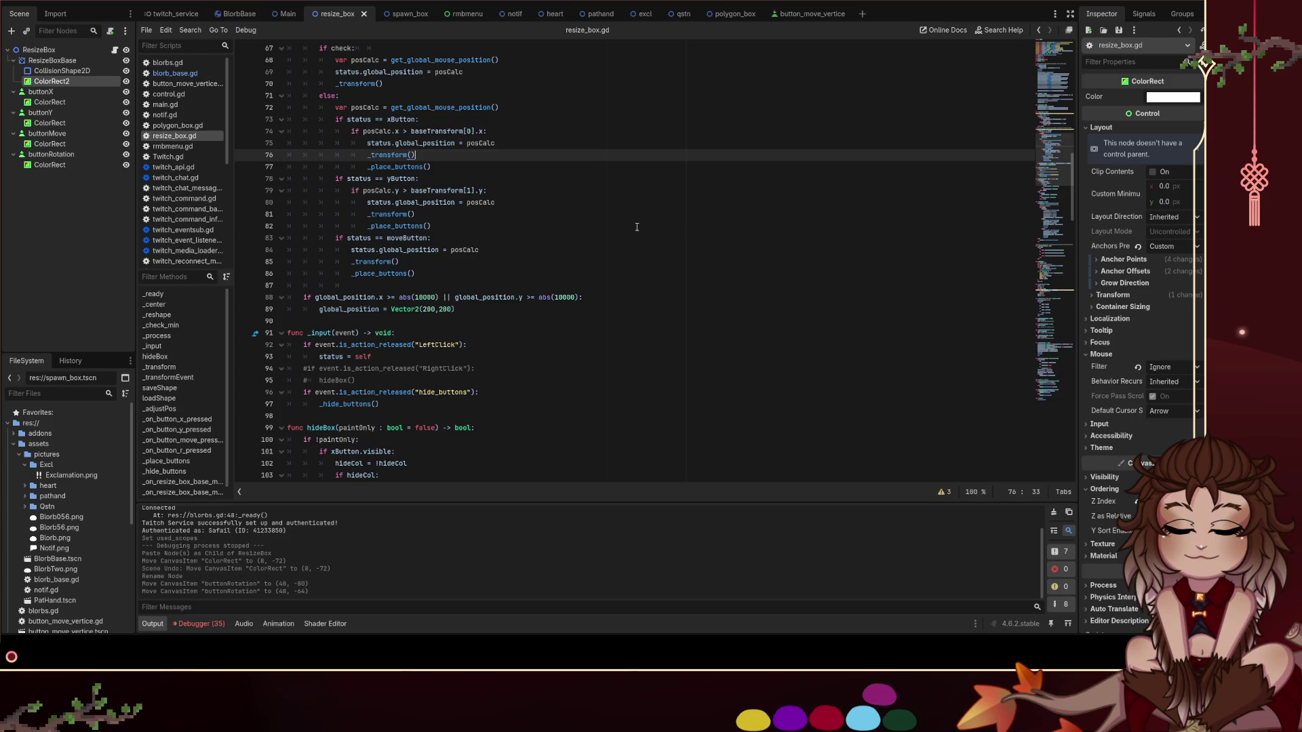
scroll(634, 238, down, 1)
scroll(598, 290, down, 2)
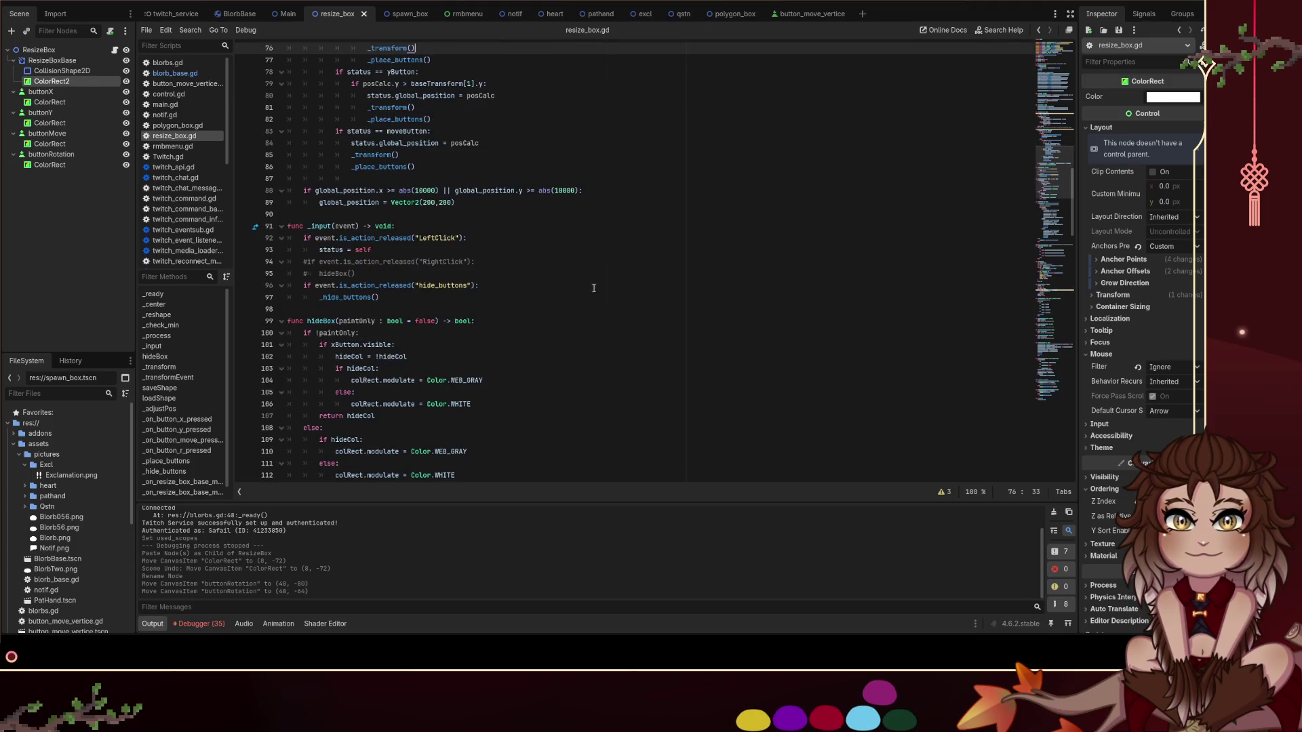
scroll(580, 263, down, 5)
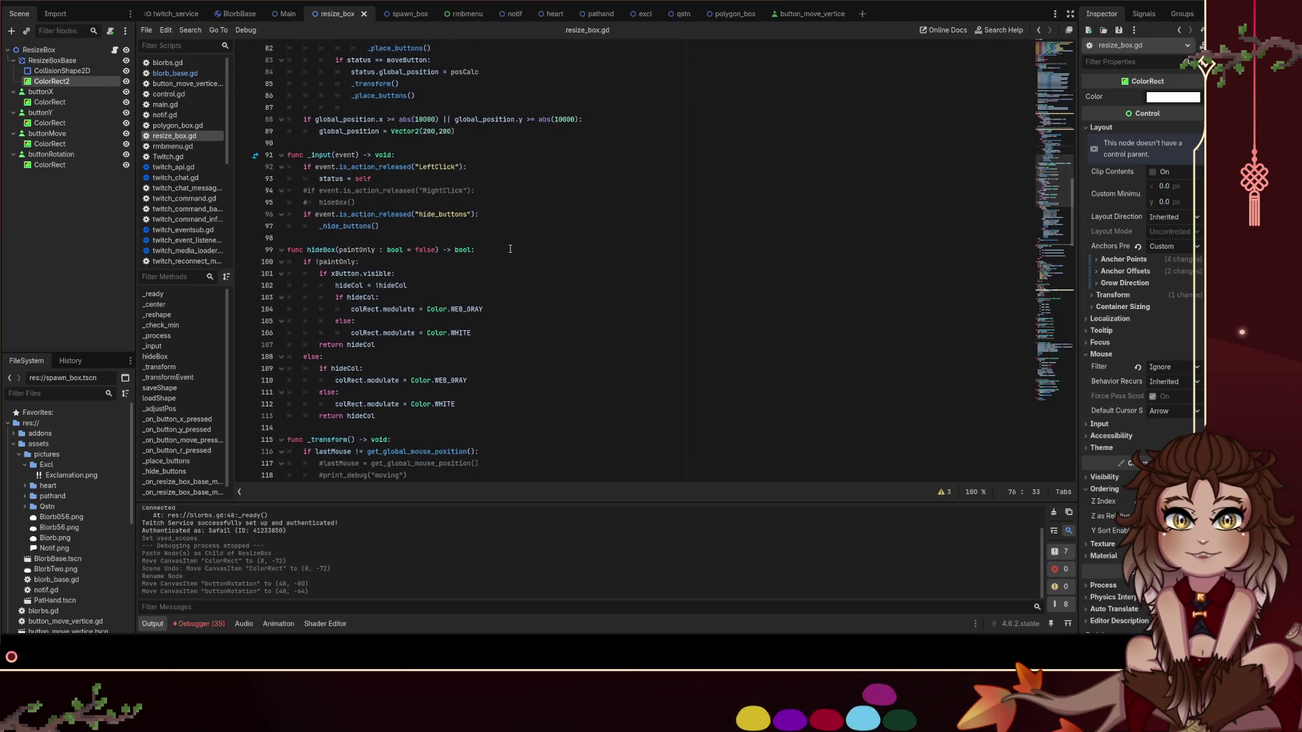
scroll(495, 245, down, 6)
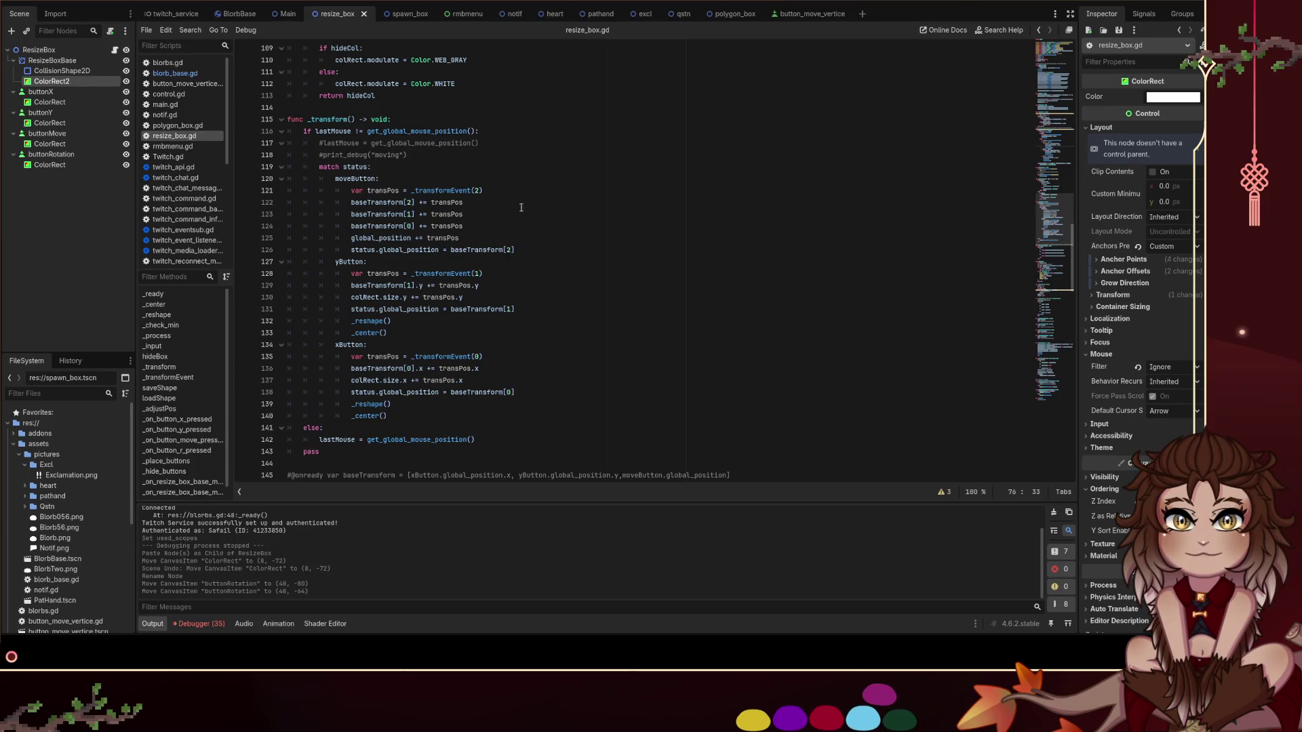
Insert an 'rButton:' branch under 'match status:' with the body baseTransform[3]
click(458, 167)
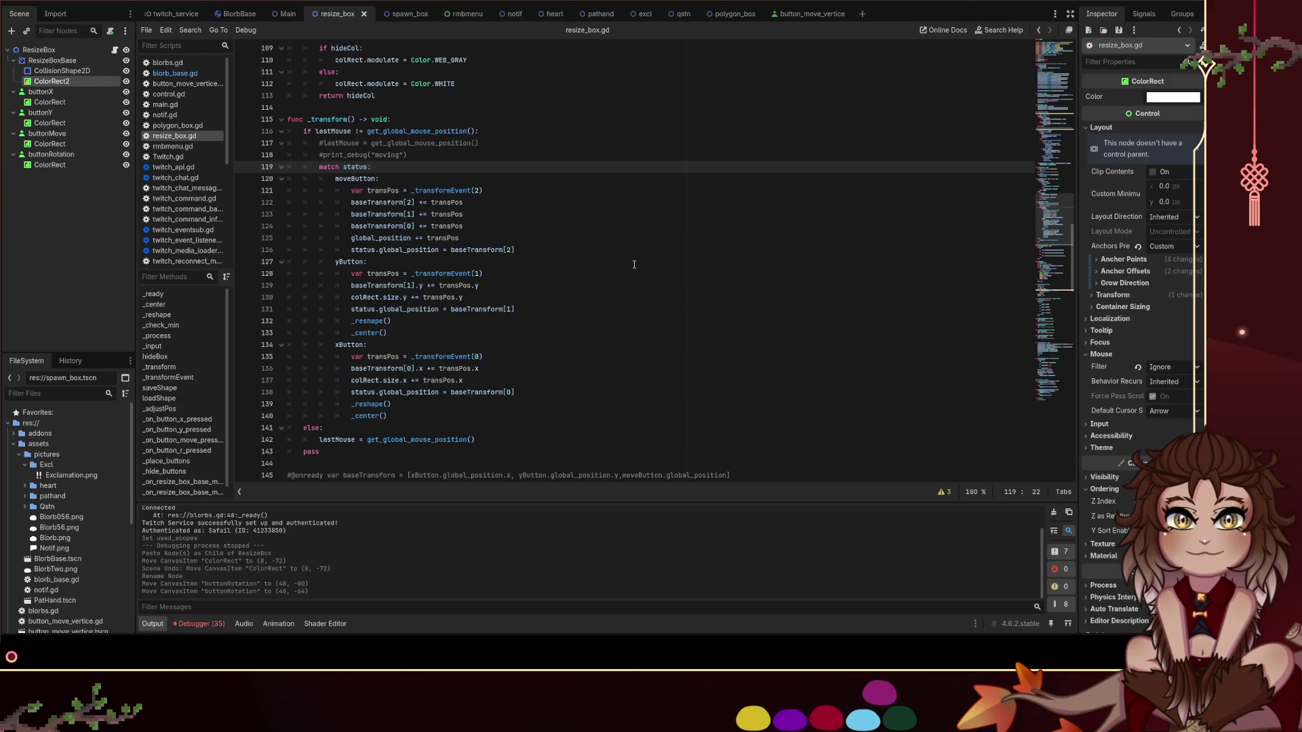
key(Return)
text(rButton:)
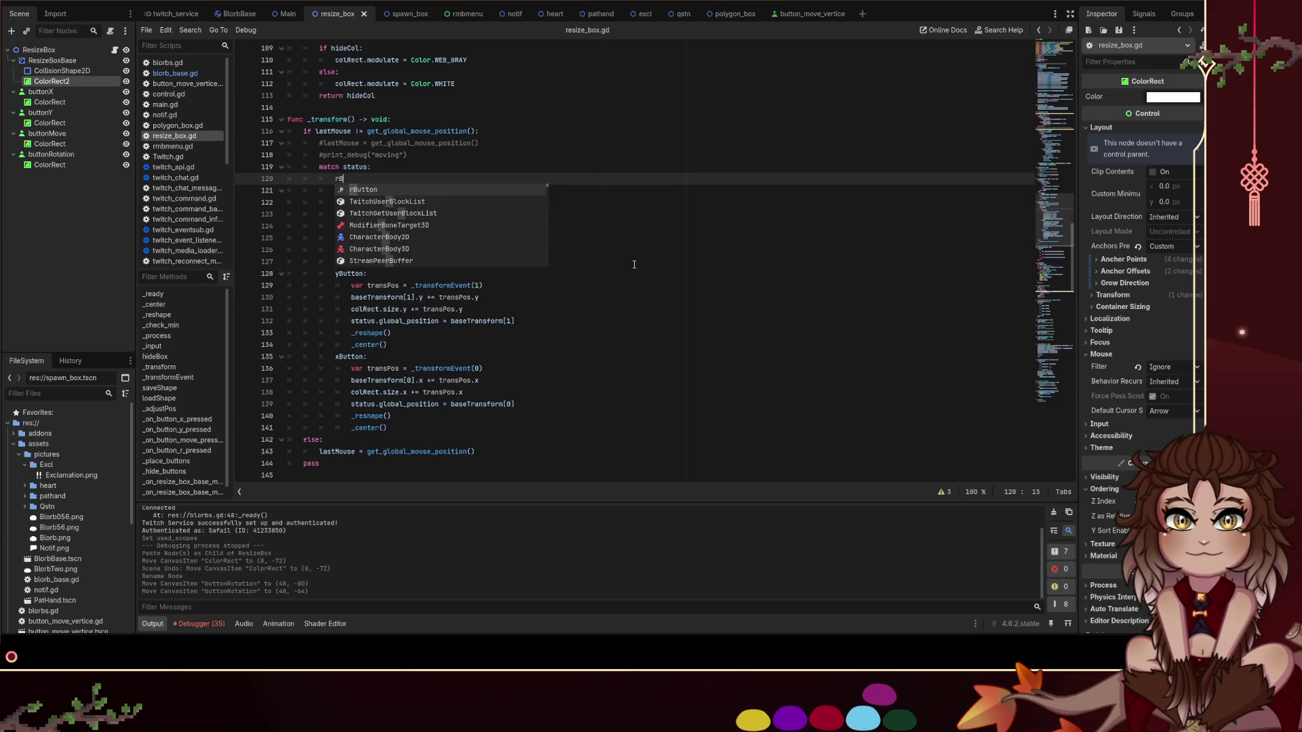
key(Return)
key(BackSpace)
text(as)
key(Return)
text([3)
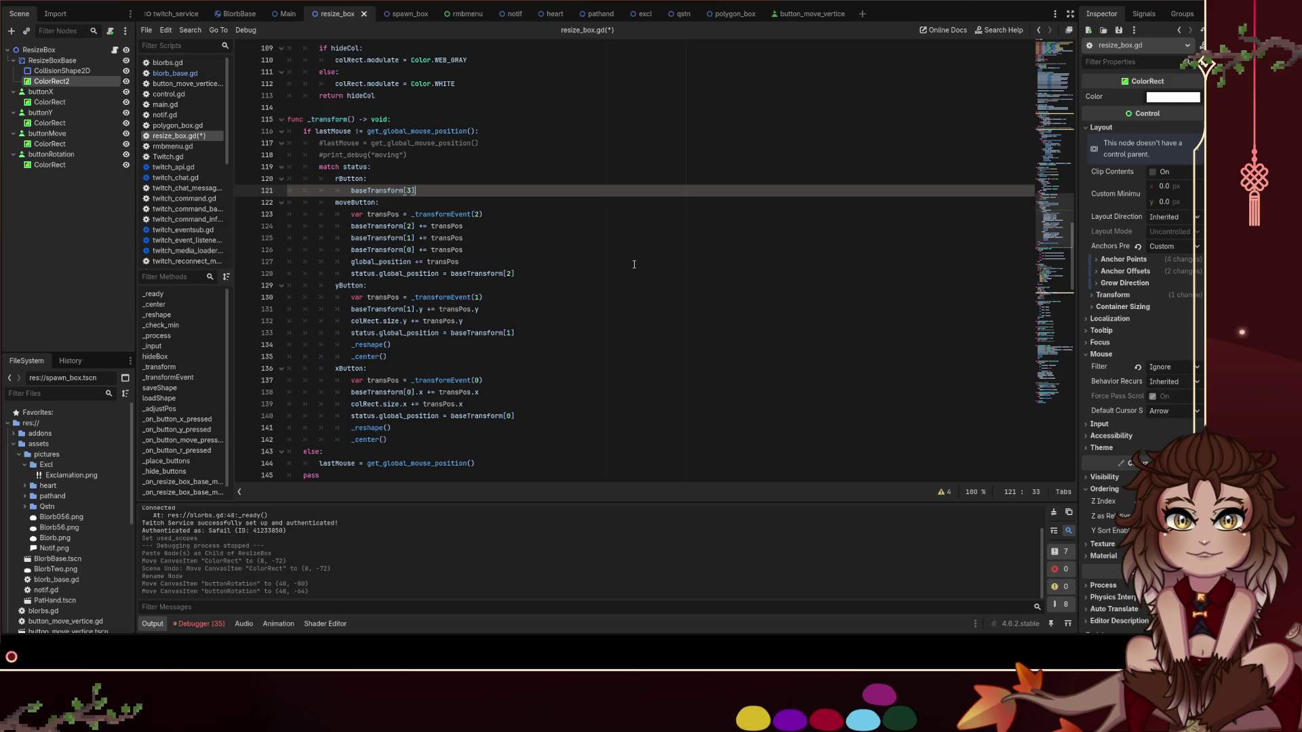
scroll(619, 181, down, 7)
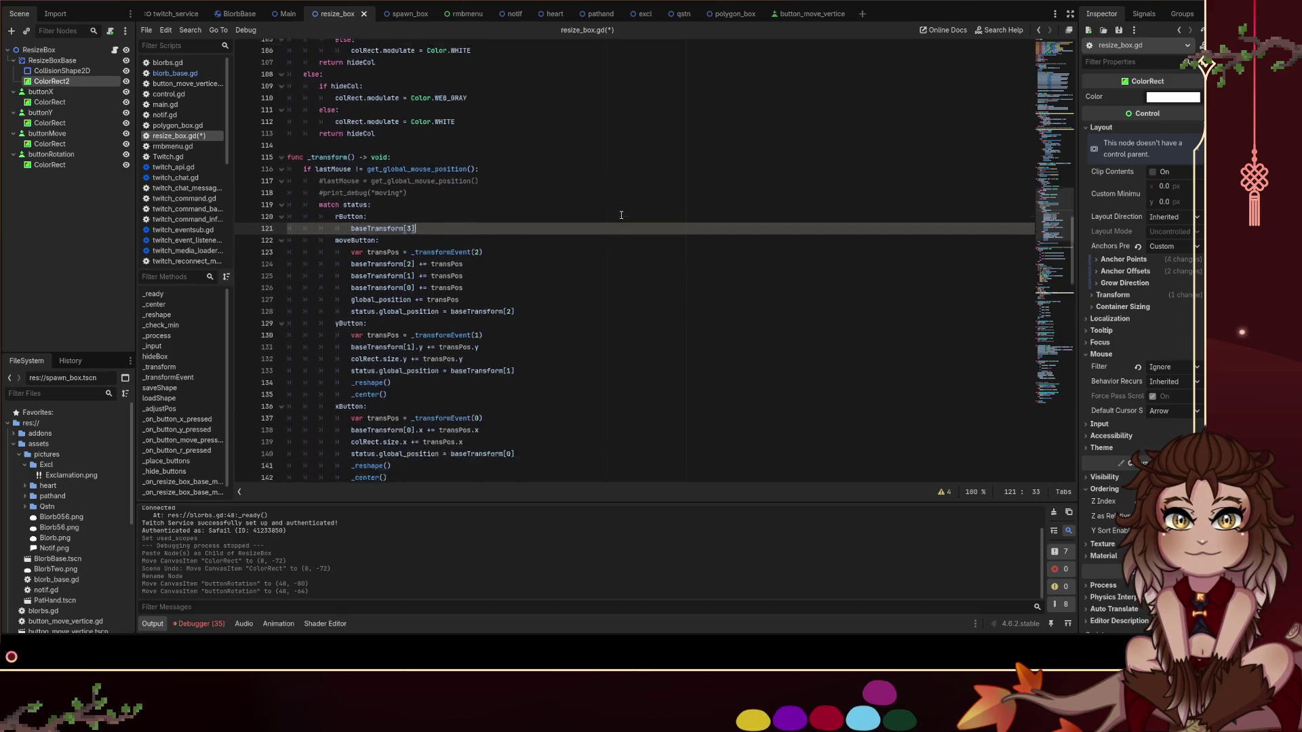
scroll(624, 214, up, 3)
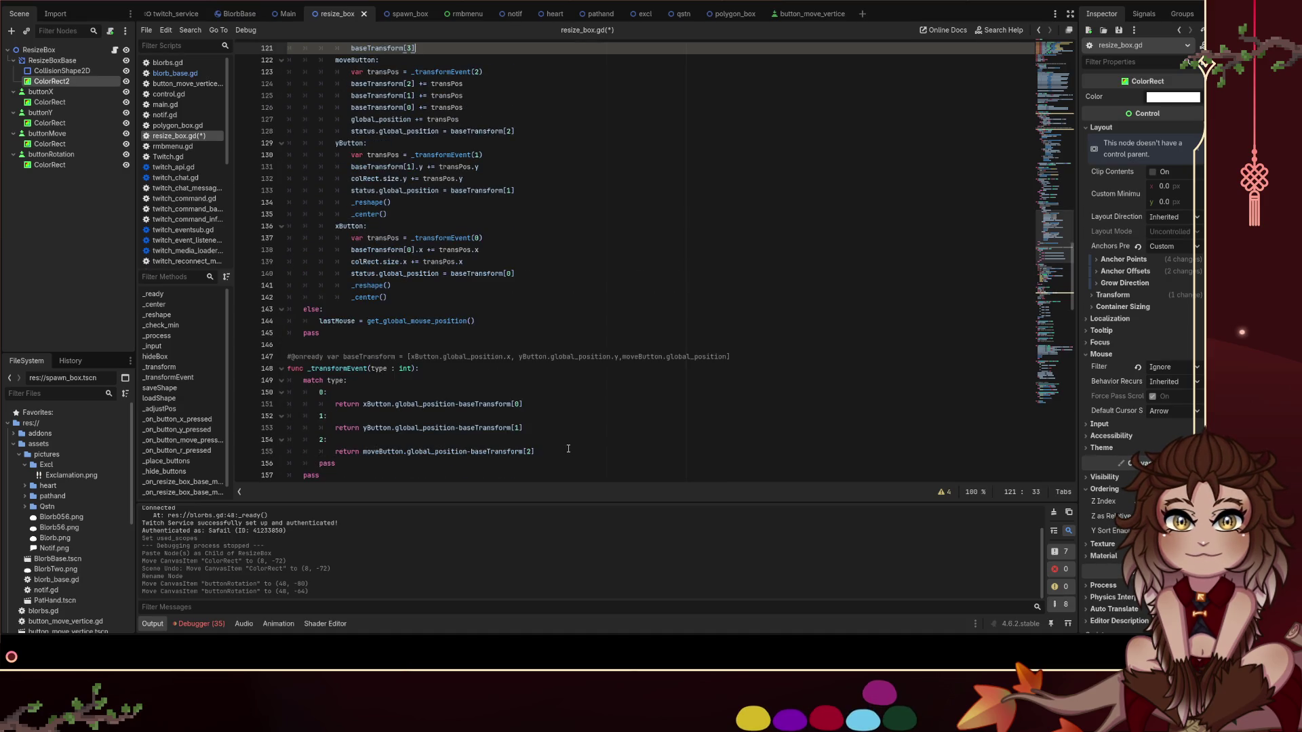
scroll(566, 448, up, 3)
scroll(563, 448, down, 3)
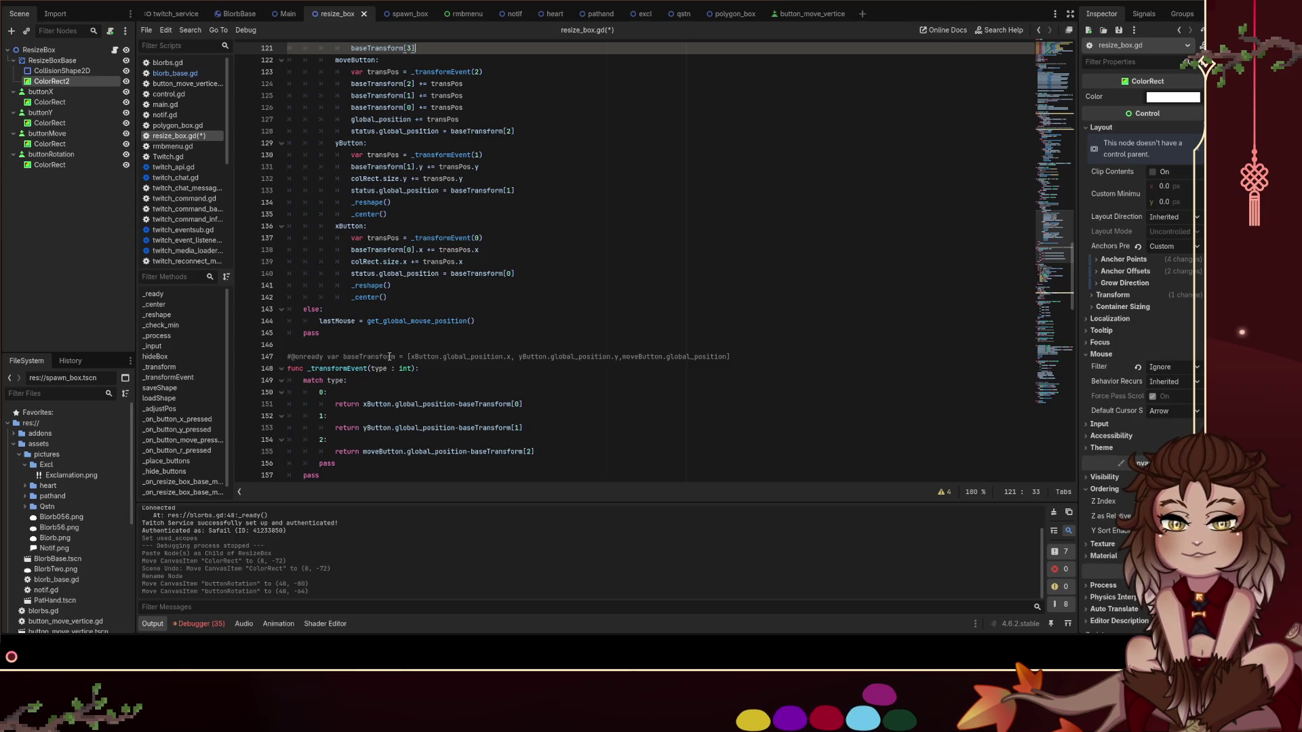
scroll(390, 356, up, 3)
scroll(383, 440, down, 3)
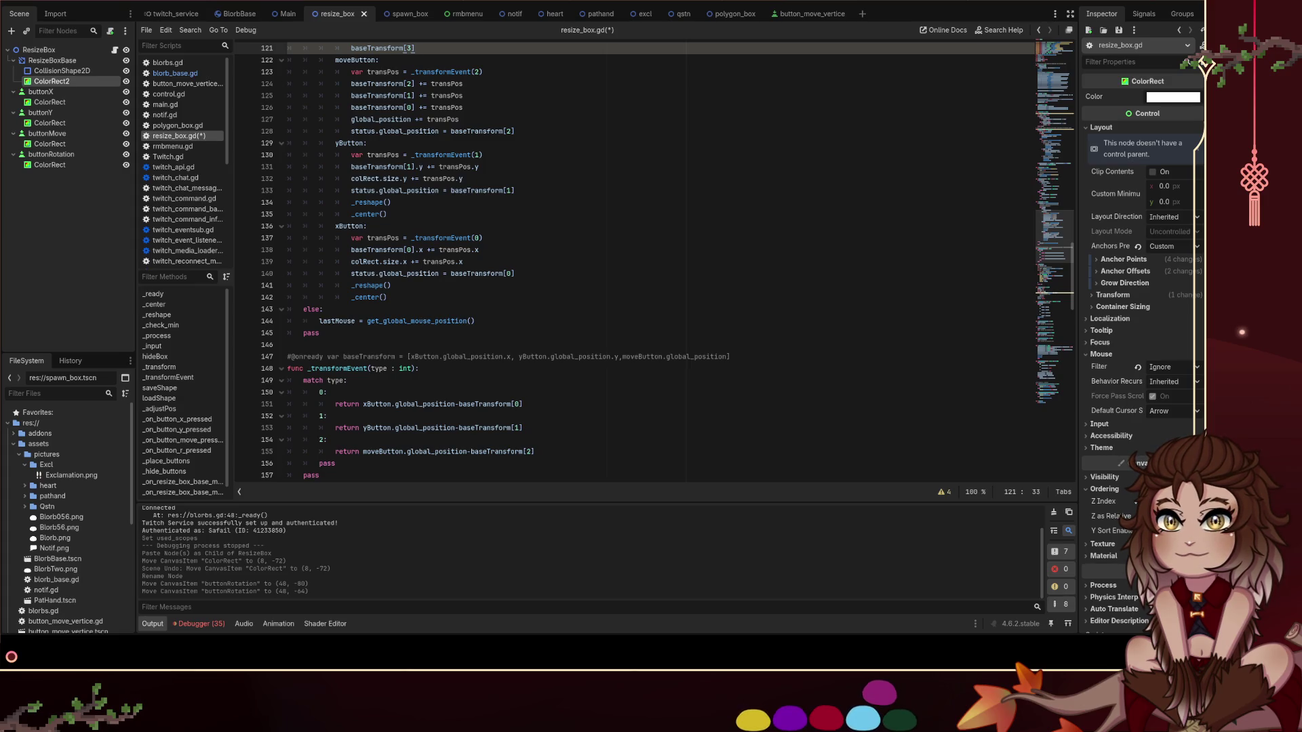
scroll(635, 261, up, 3)
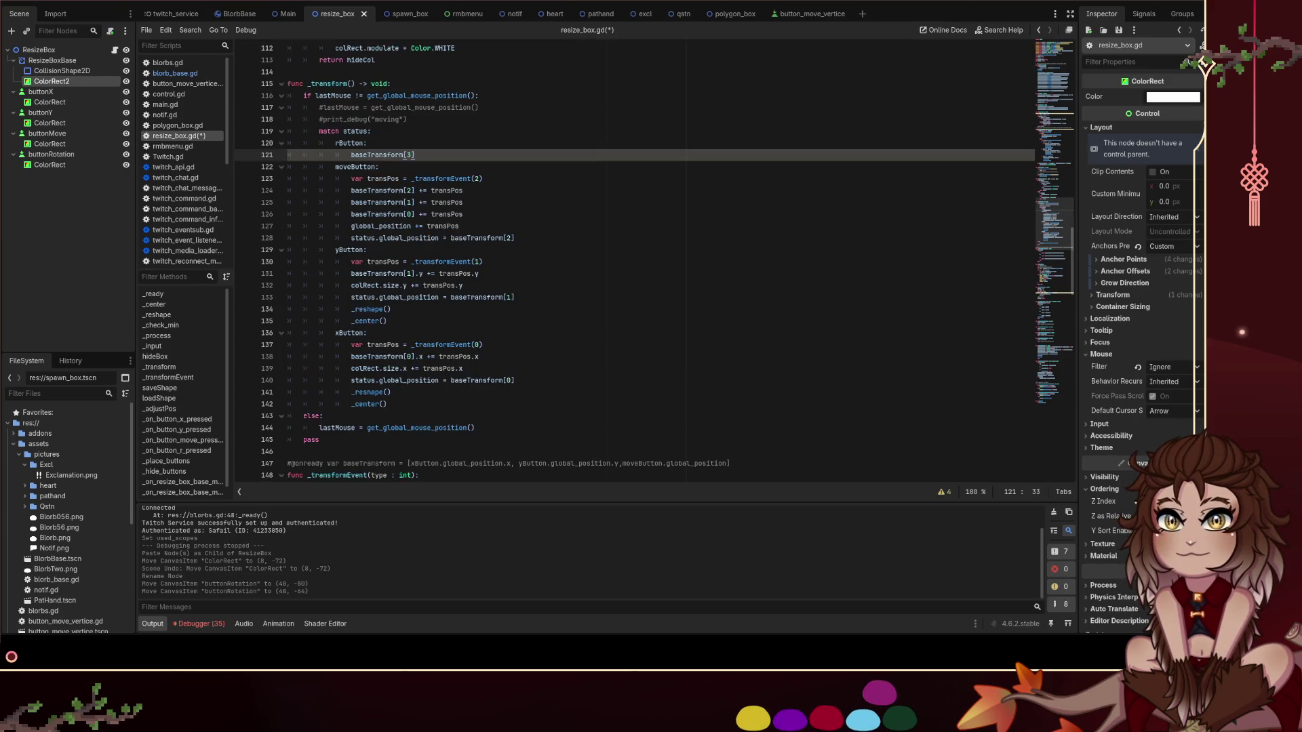
Add a '3:' case after the case 2 return, removing a mistakenly inserted look_at() call
scroll(635, 261, down, 3)
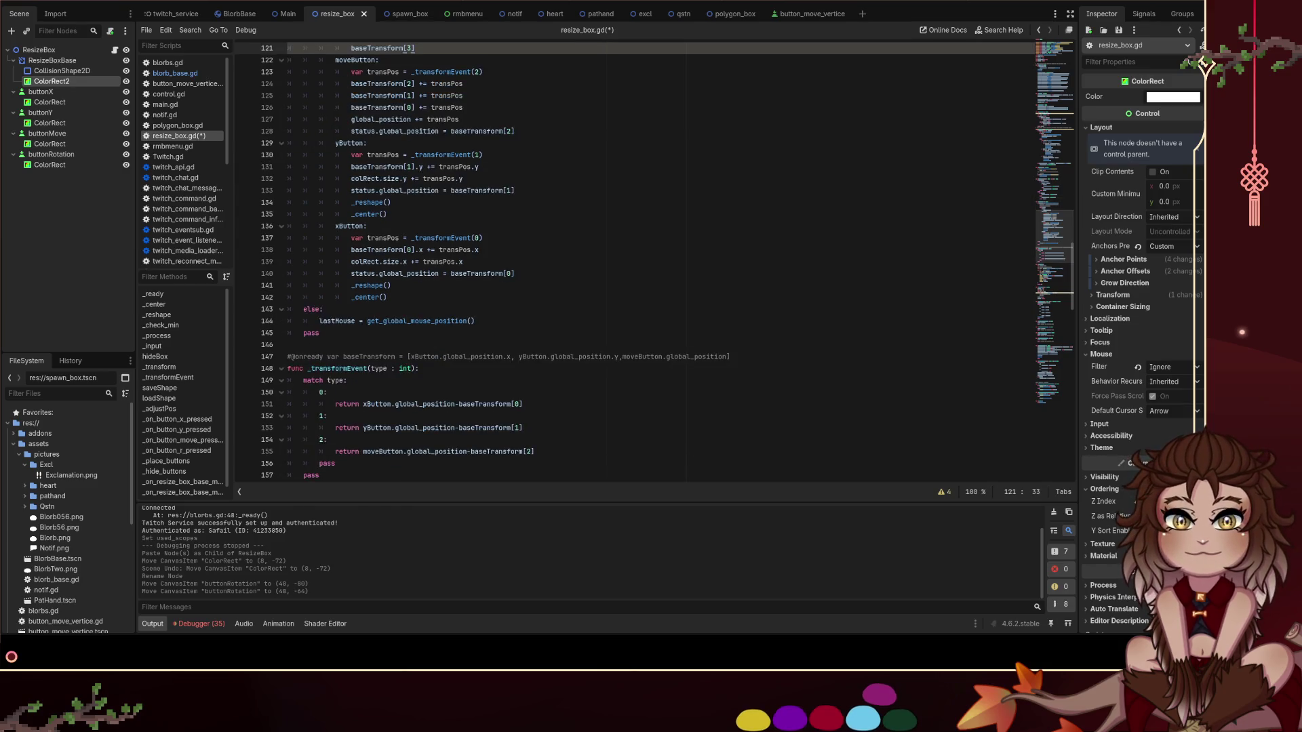
click(580, 440)
key(Down)
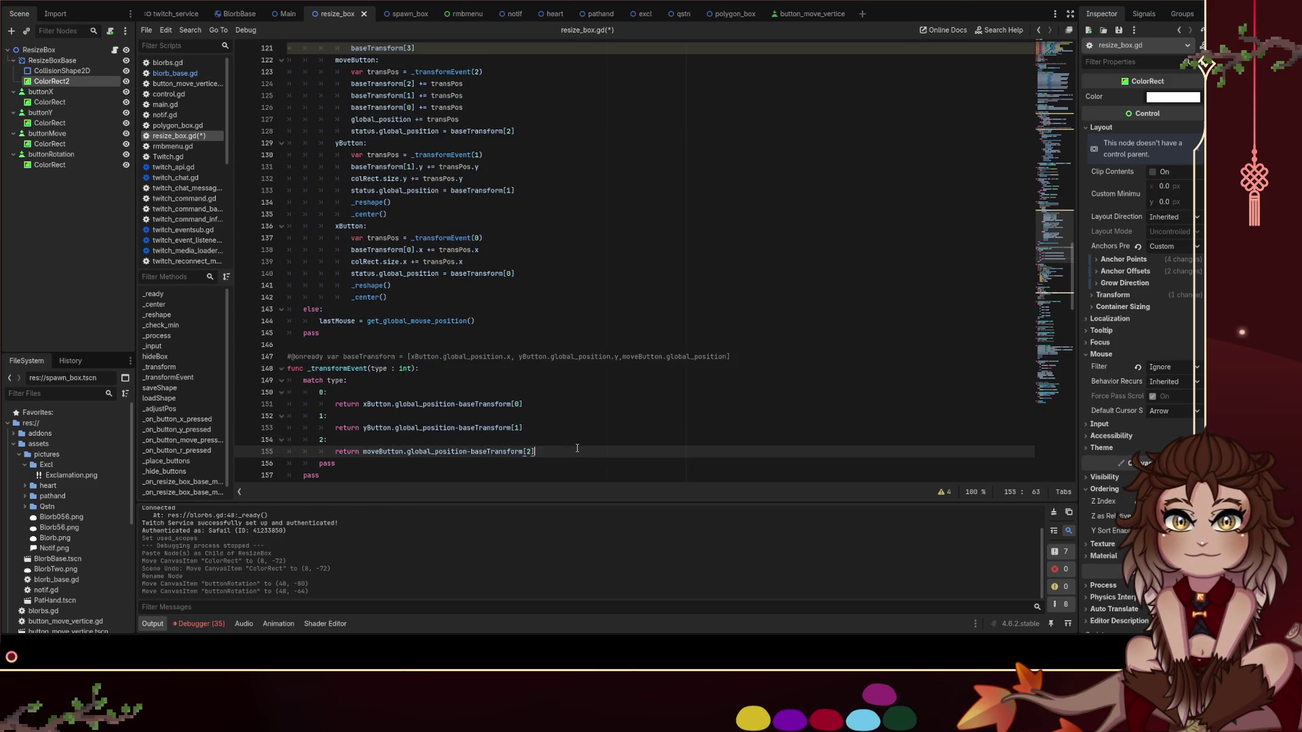
key(Return)
key(Return)
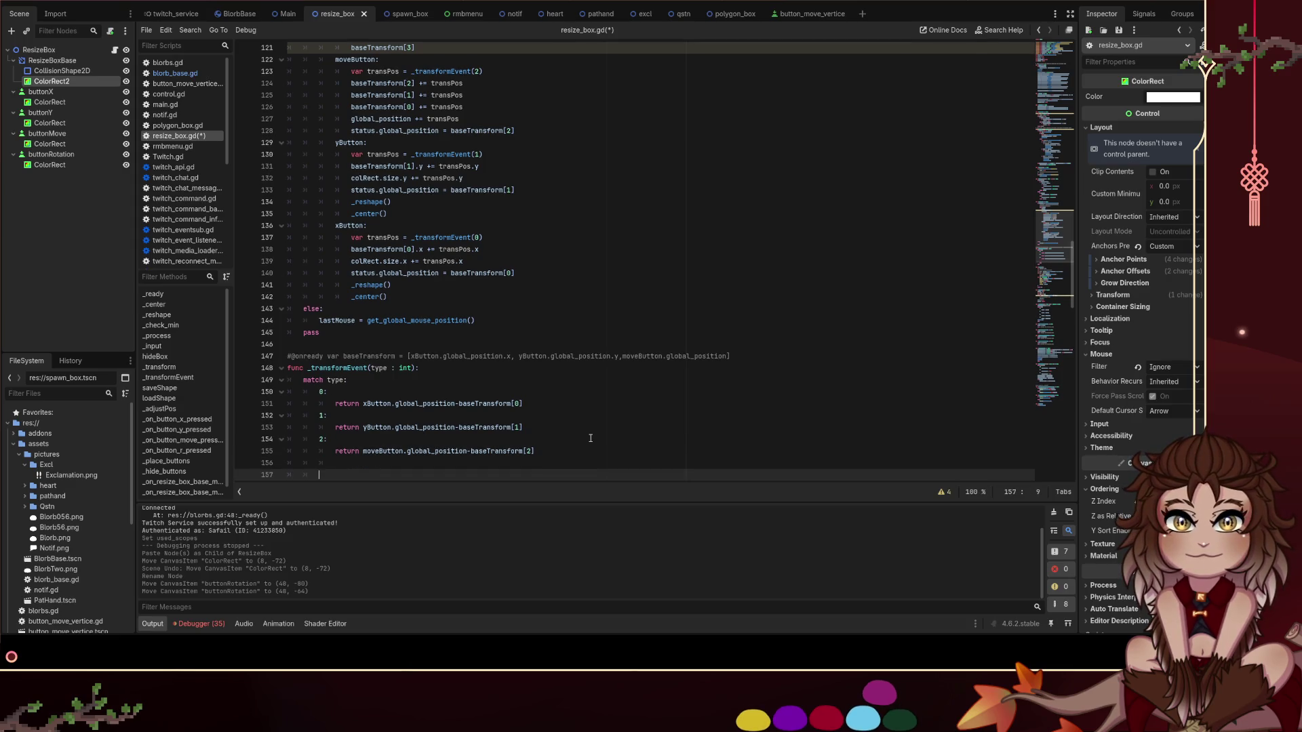
key(BackSpace)
key(BackSpace)
key(BackSpace)
text(3: look_a)
key(Return)
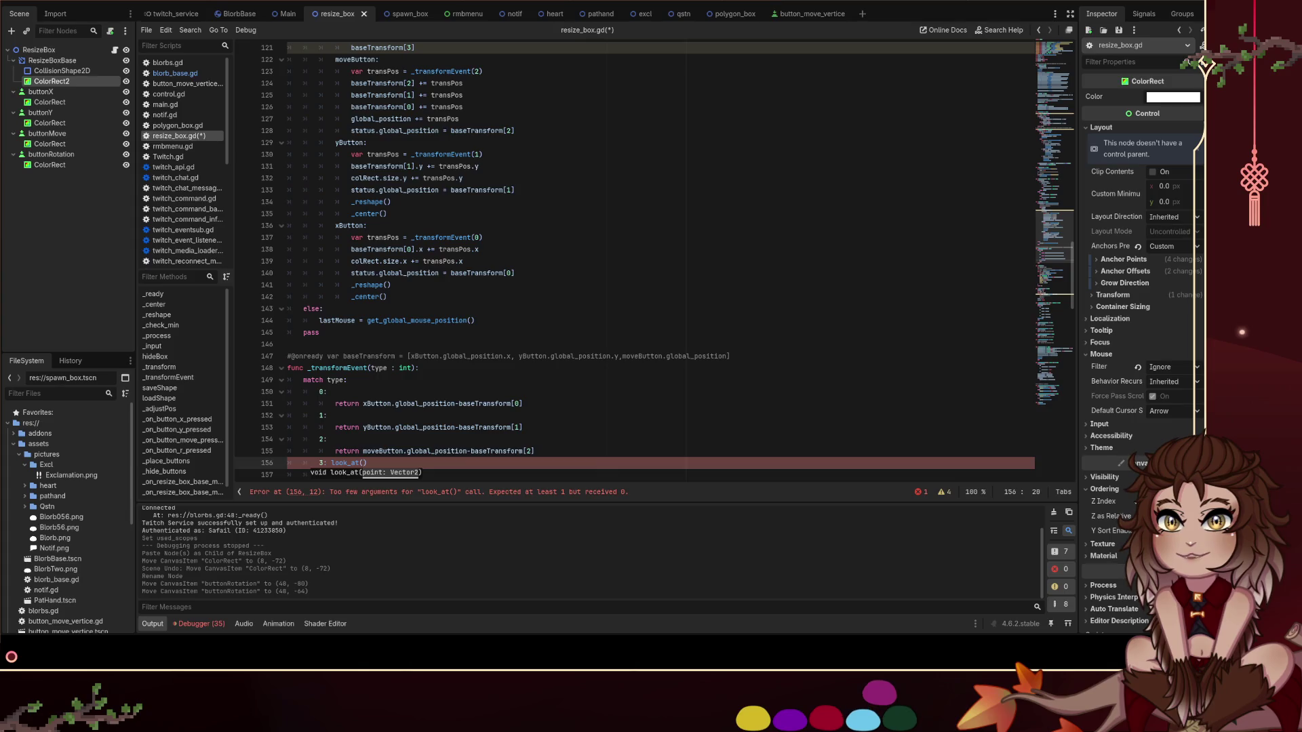
drag(332, 463, 368, 464)
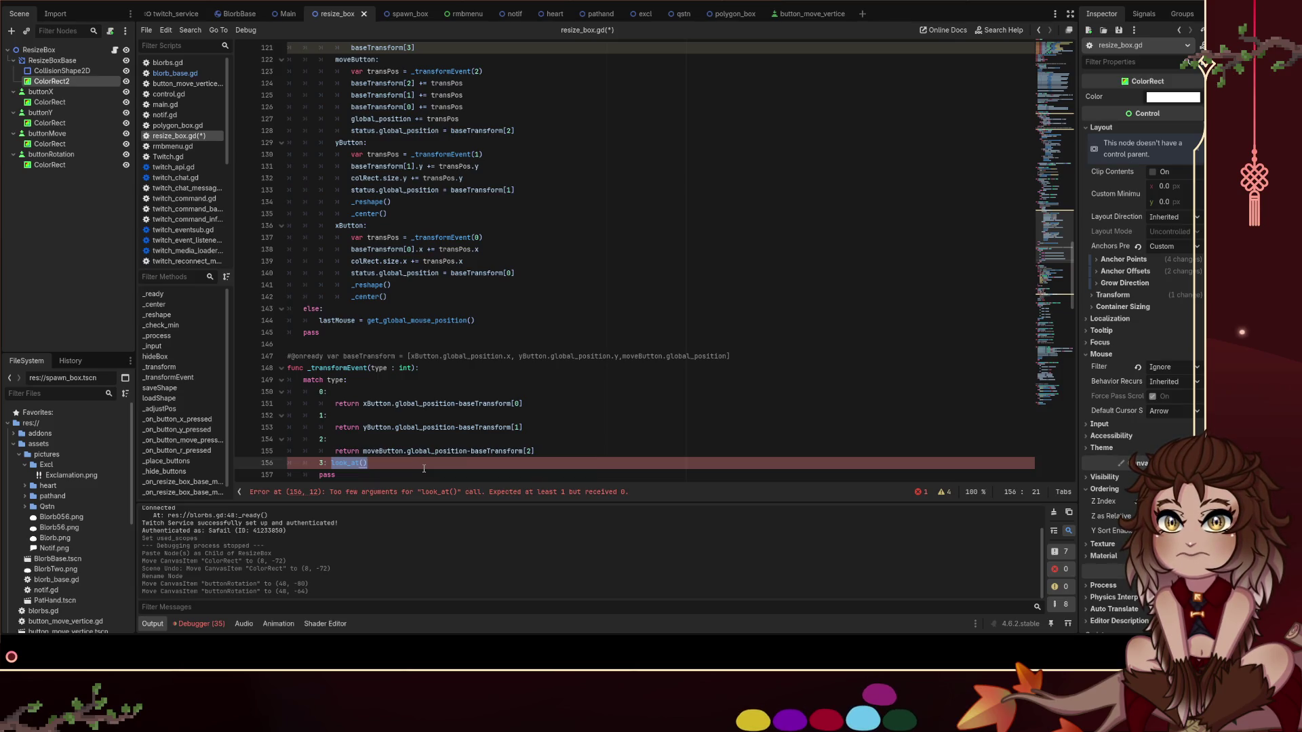
key(BackSpace)
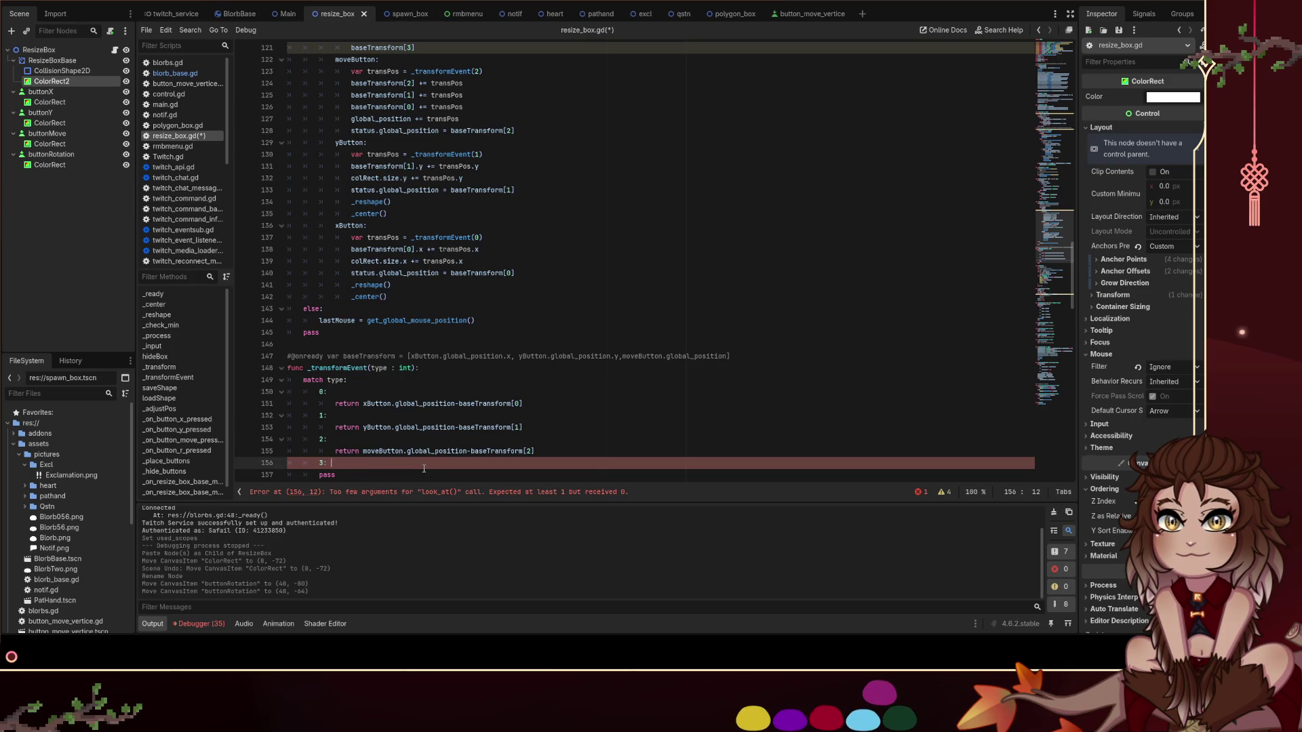
text(get)
key(ctrl+space)
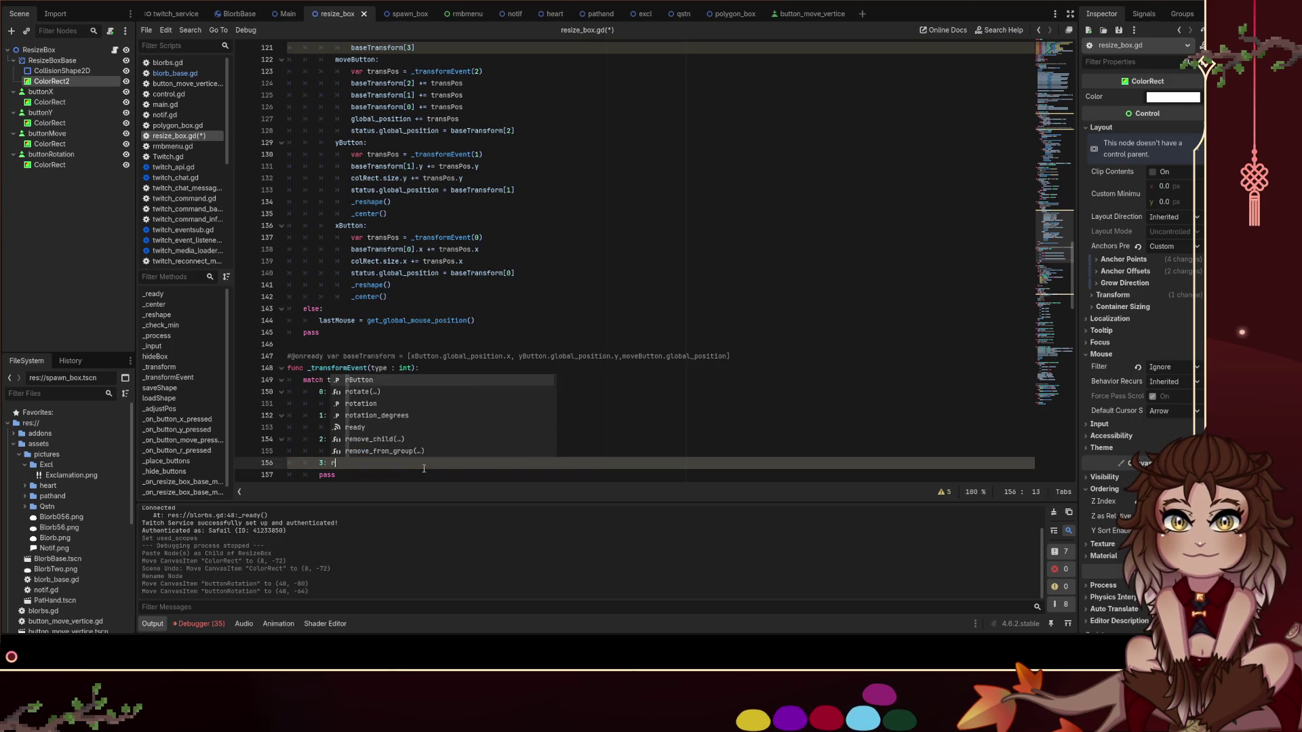
key(Escape)
Write 'return get_global_mouse_position().angle_to_point()' as the case 3 body
key(Return)
text(return get_global)
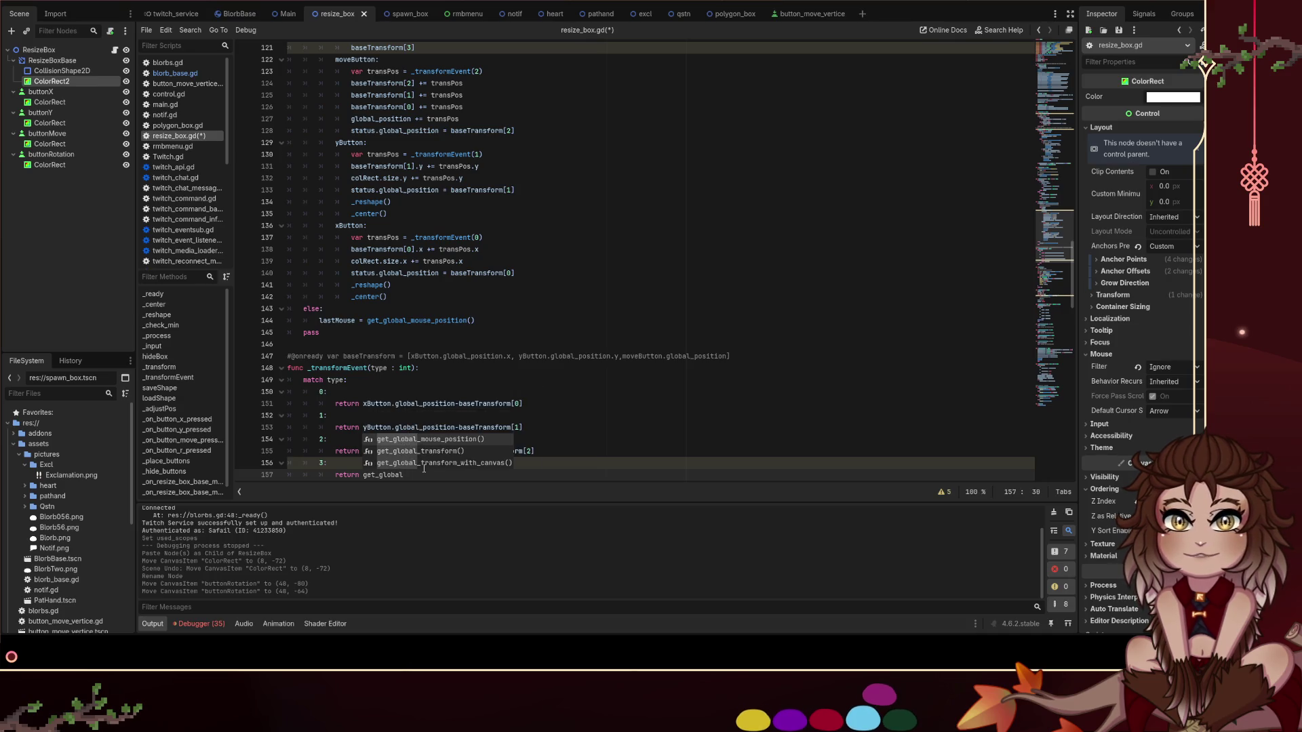
key(Return)
text(.angle)
key(Down)
key(Down)
key(Return)
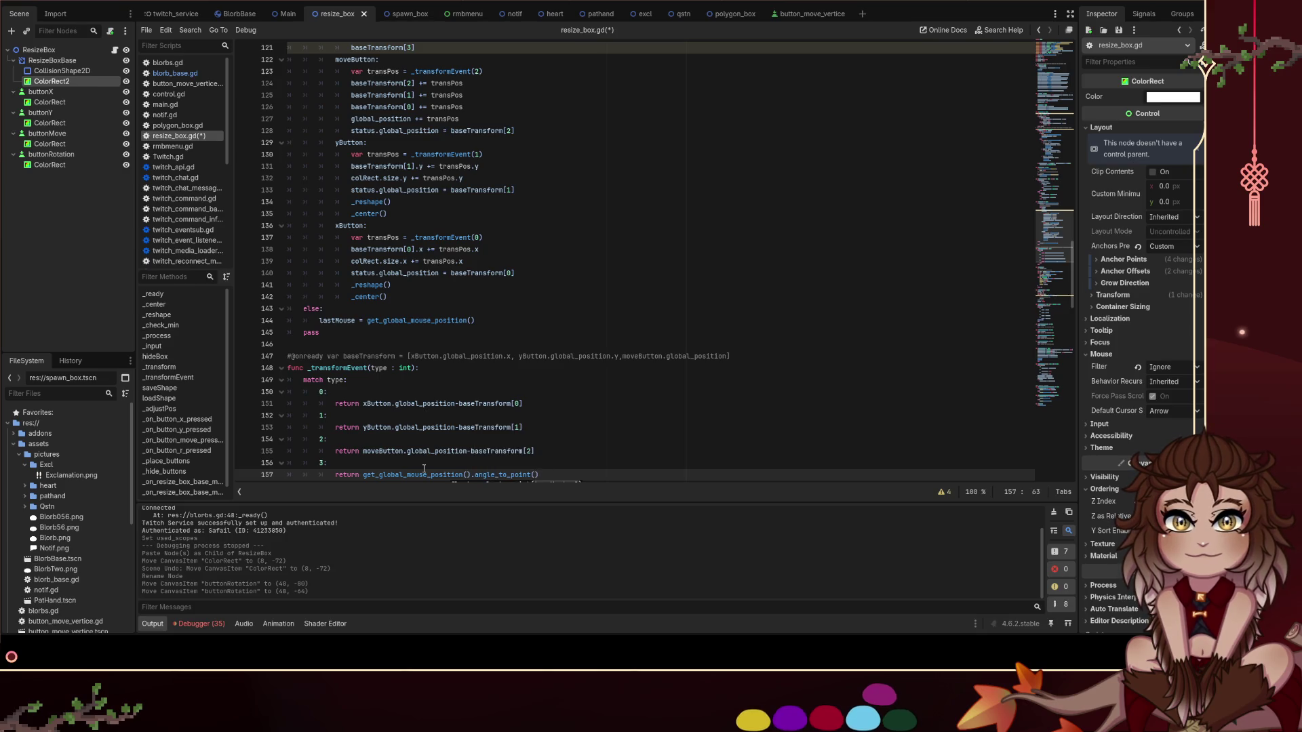
text(get)
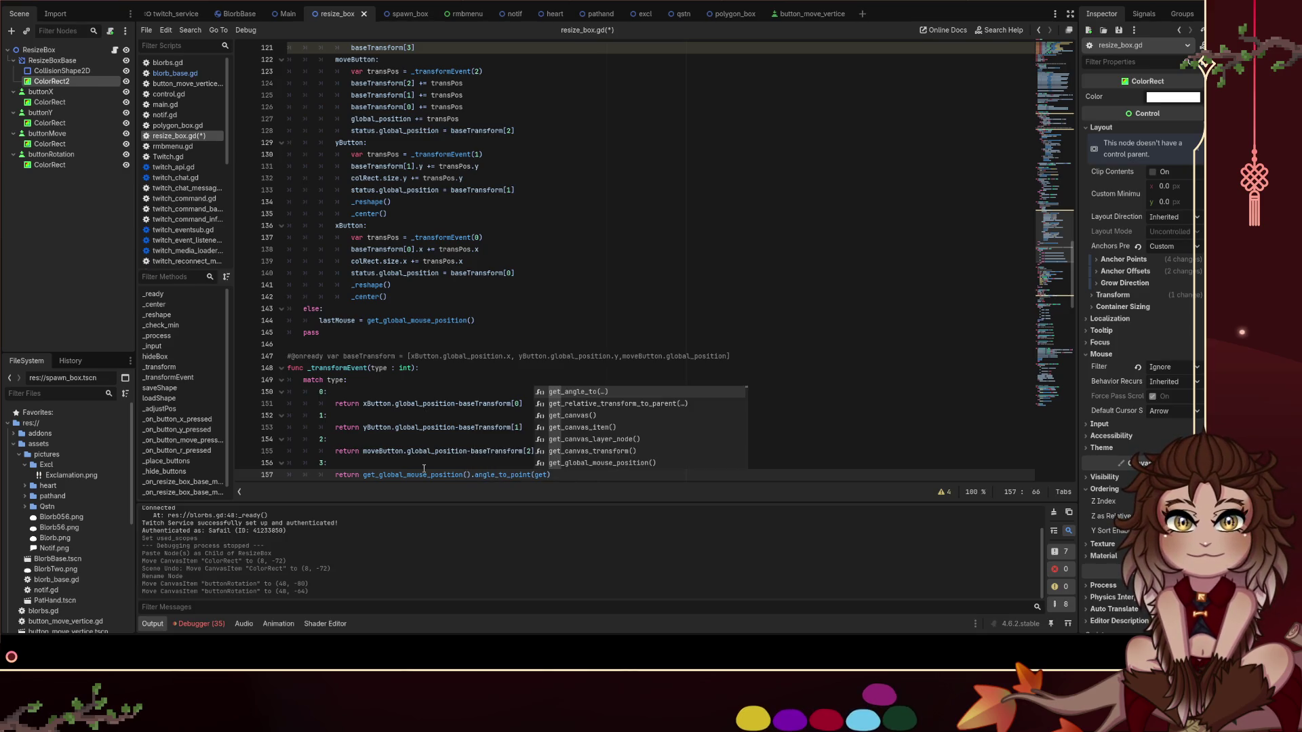
key(Escape)
scroll(578, 420, down, 1)
key(BackSpace)
key(BackSpace)
key(BackSpace)
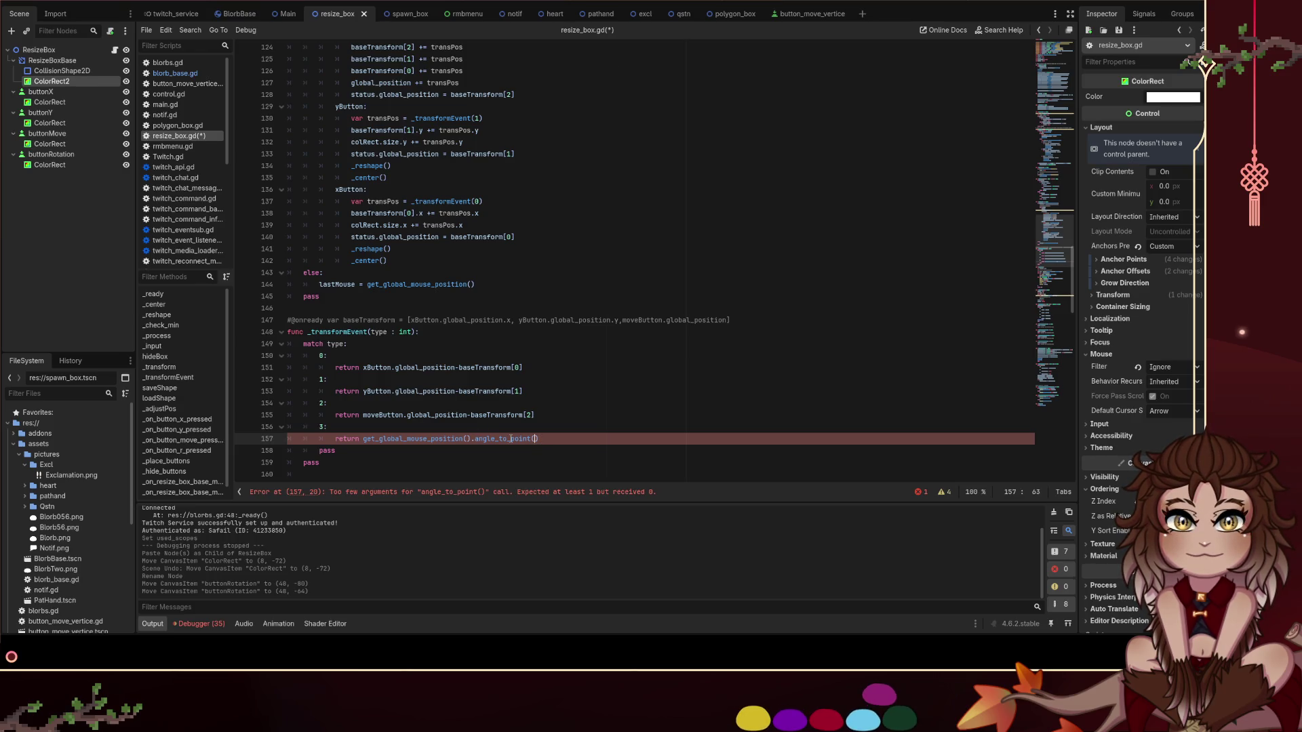
Fill angle_to_point's argument with self.global_position and save
click(582, 432)
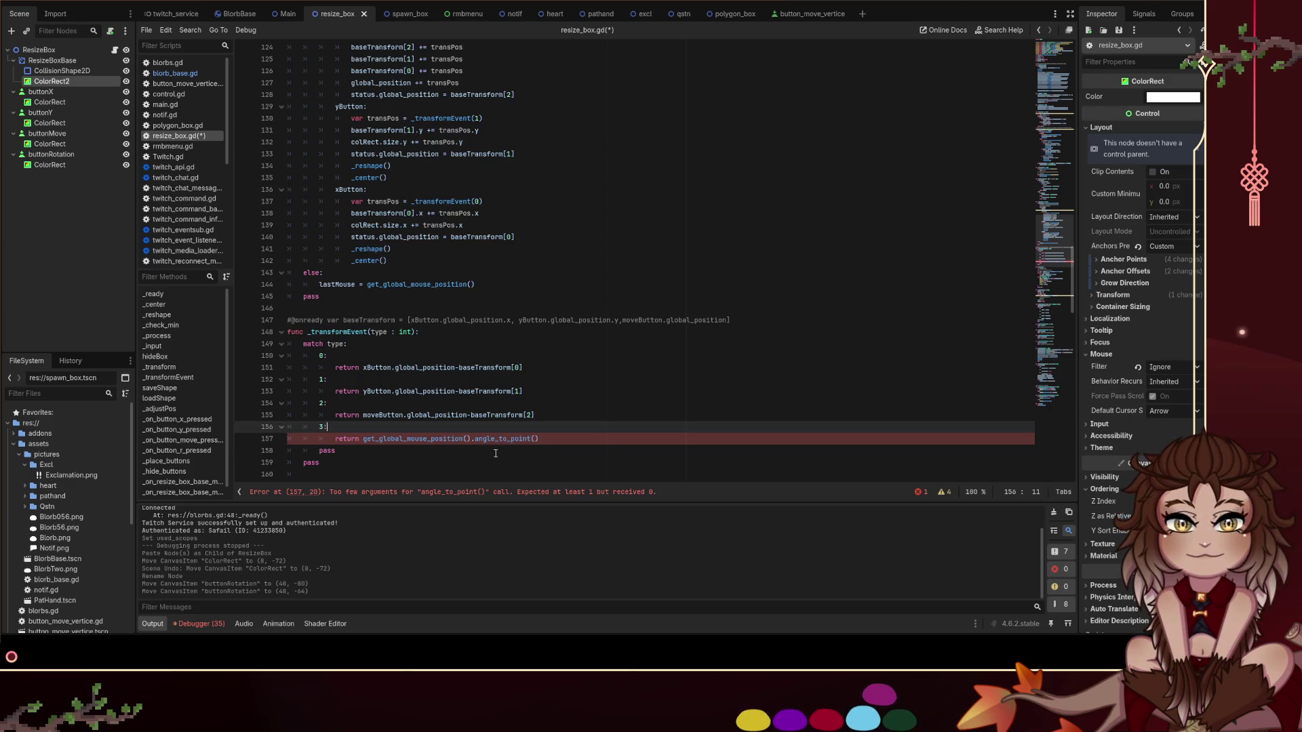
click(531, 440)
text(self.po)
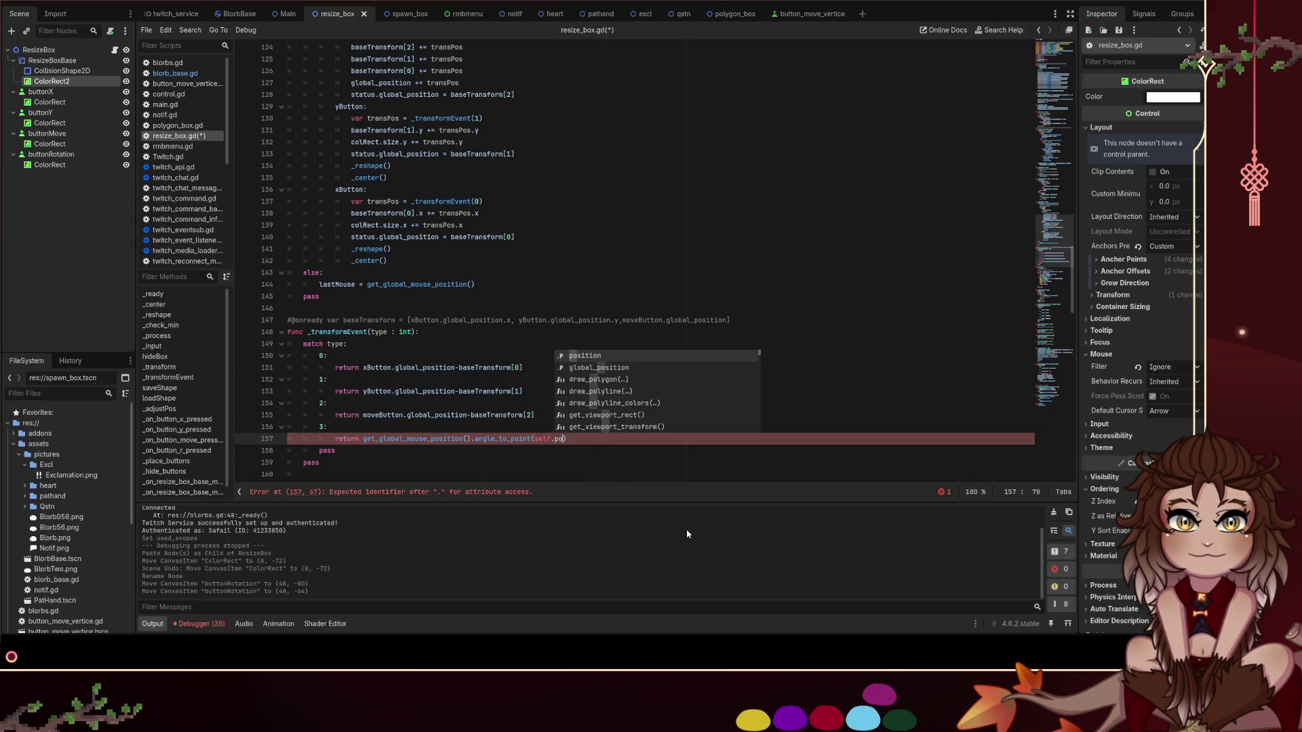
key(Down)
key(Return)
key(ctrl+s)
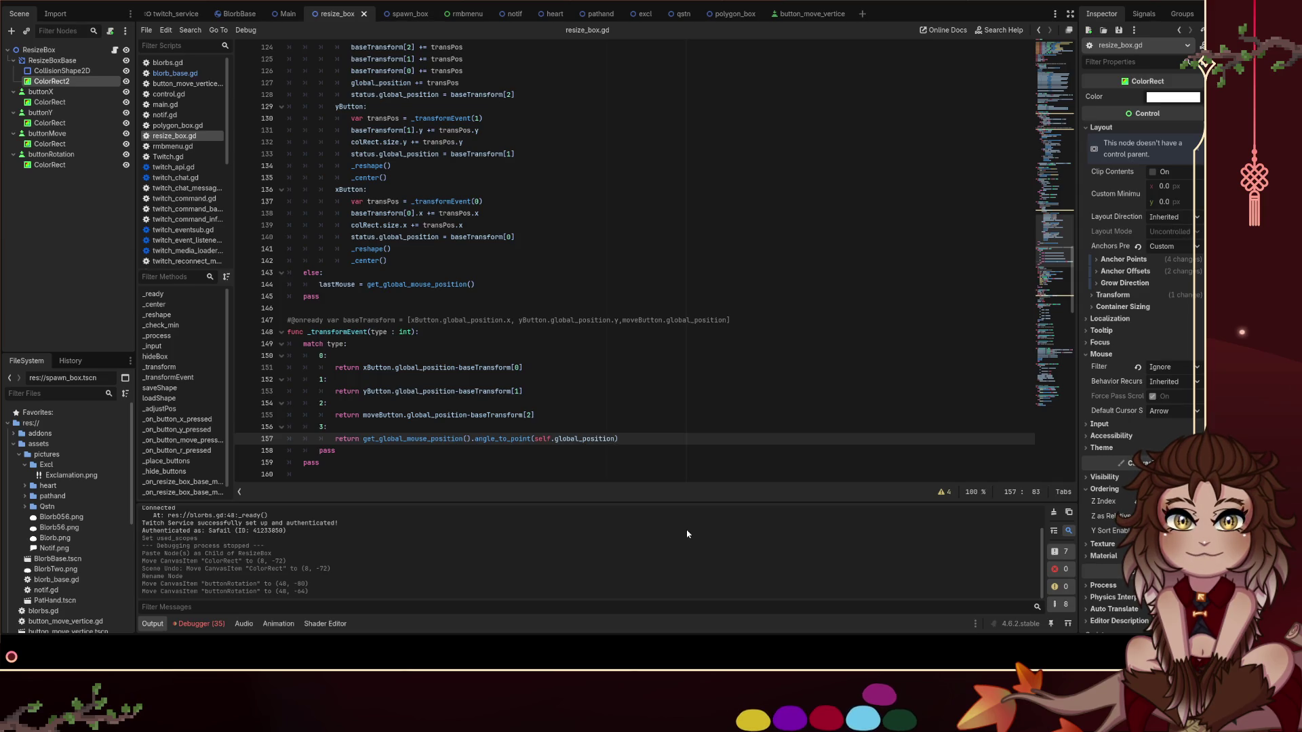
Rework line 157 into self.global_position.angle_to_point(get_global_mouse_position()) and save
key(ctrl+shift+Left)
key(ctrl+shift+Left)
key(ctrl+shift+Left)
key(BackSpace)
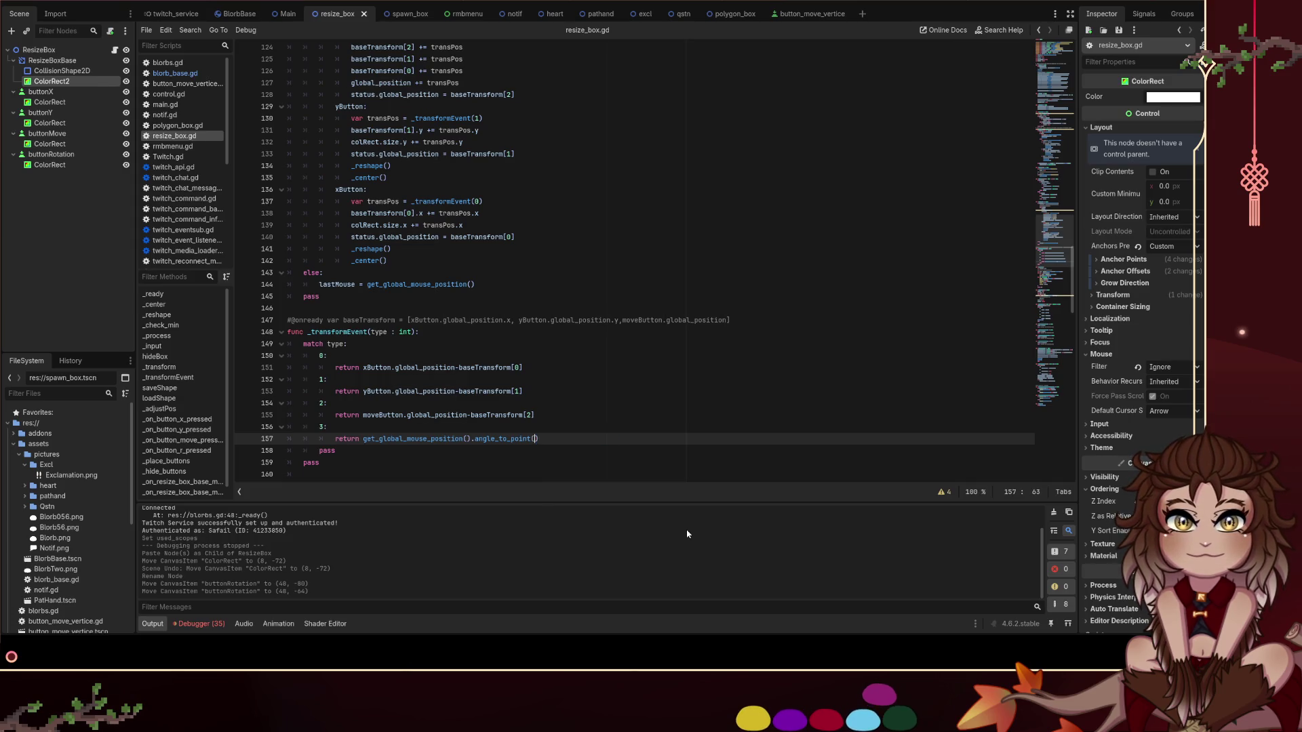
key(ctrl+z)
key(ctrl+z)
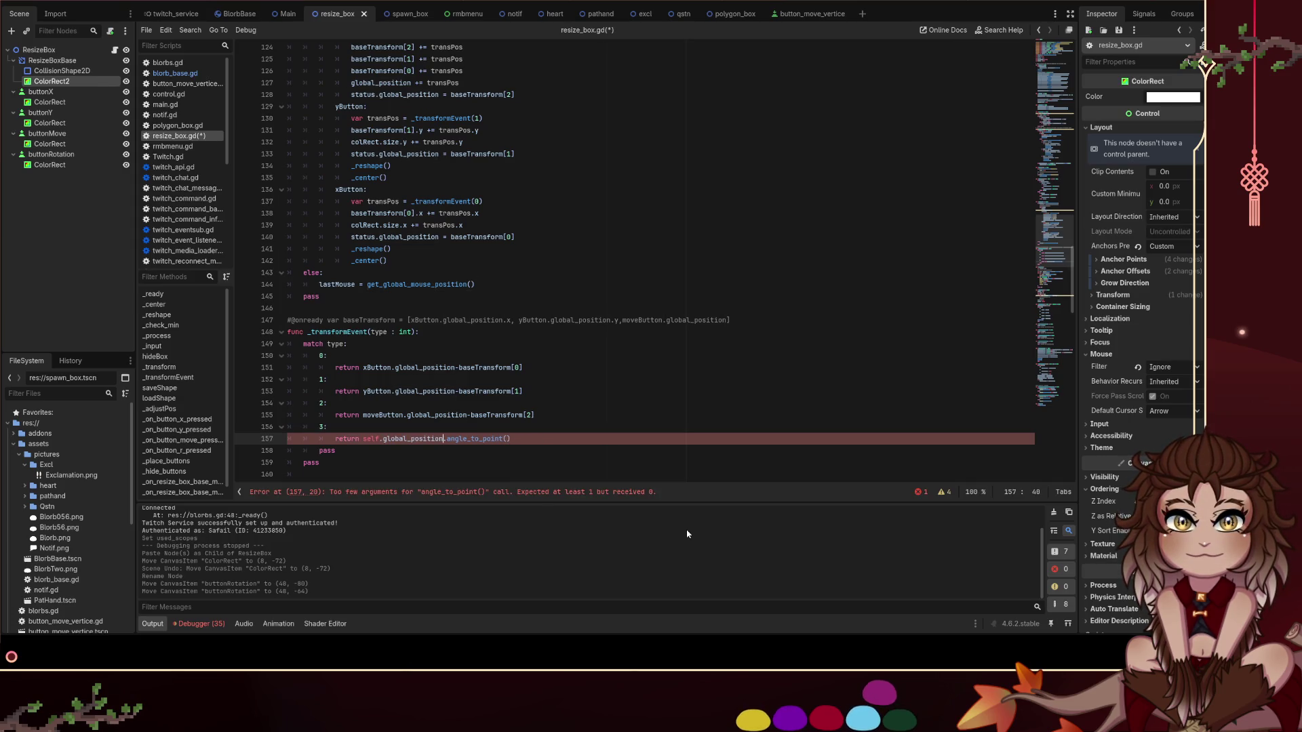
key(Left)
text(get_global)
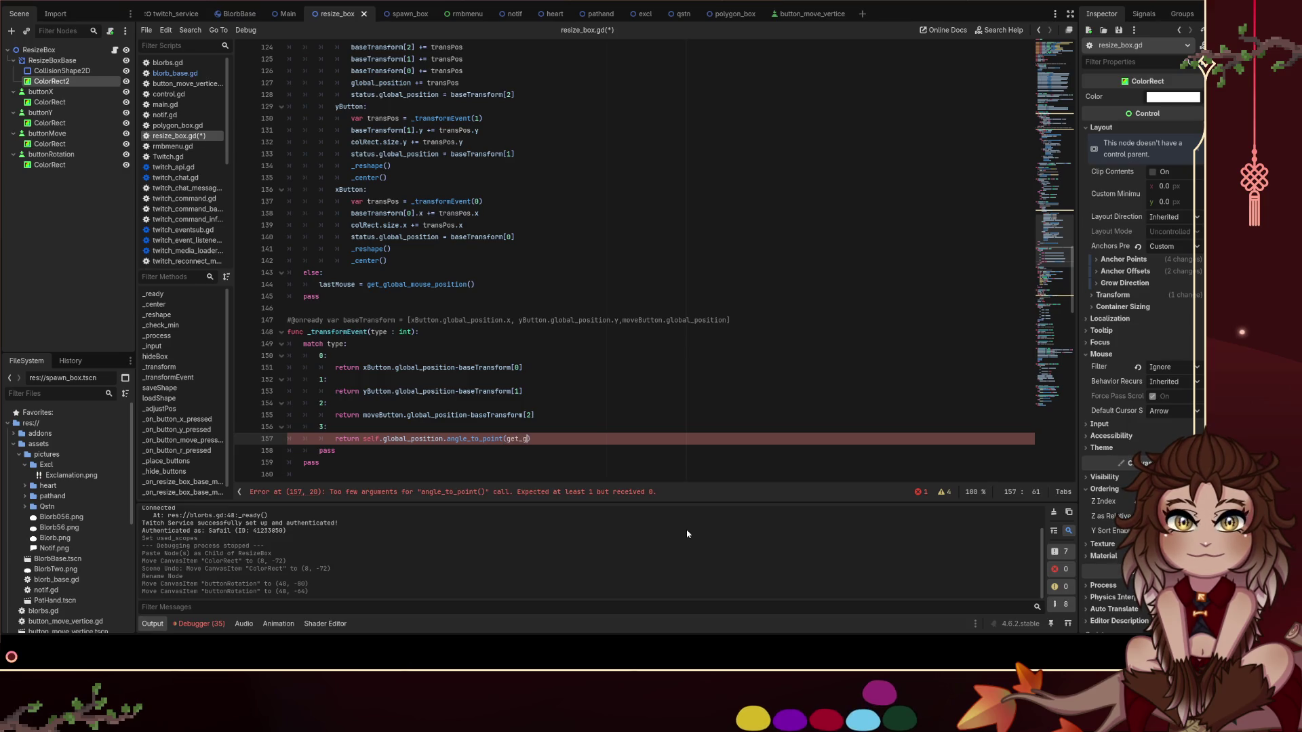
text(_mouse)
key(Return)
key(Up)
key(ctrl+s)
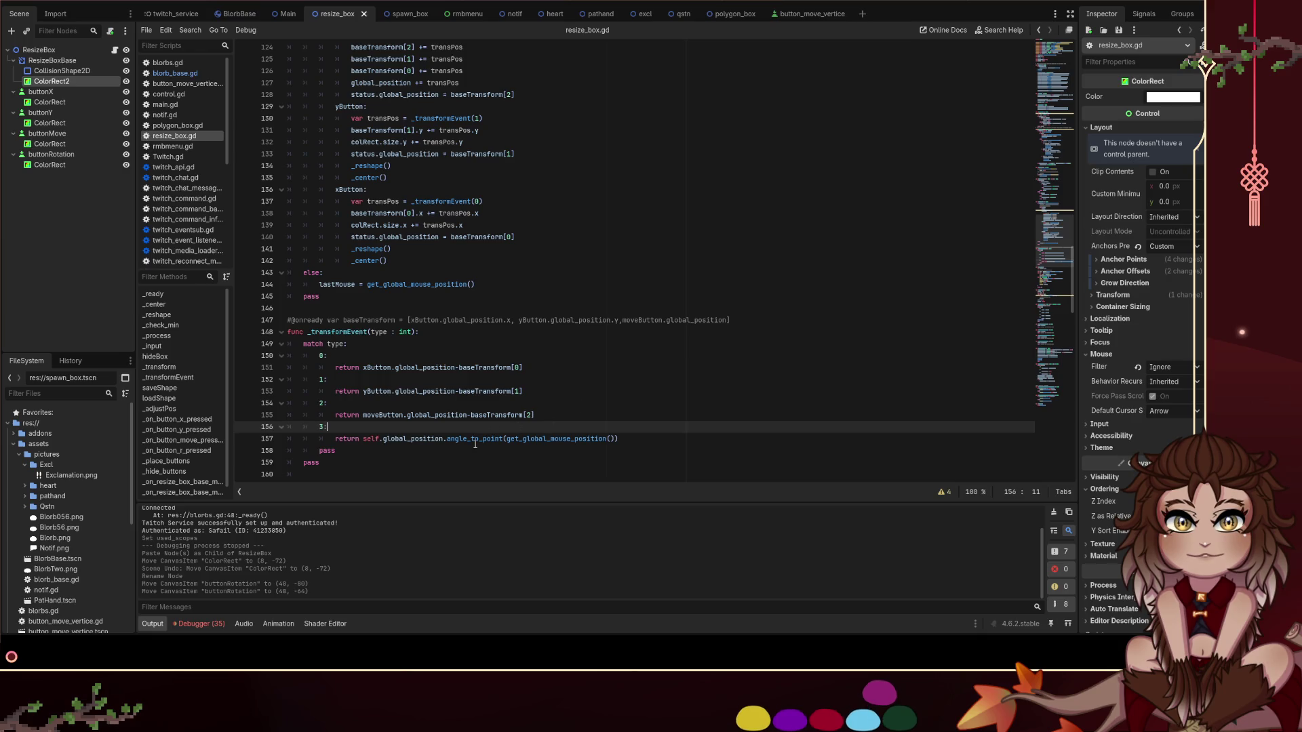
scroll(431, 421, up, 3)
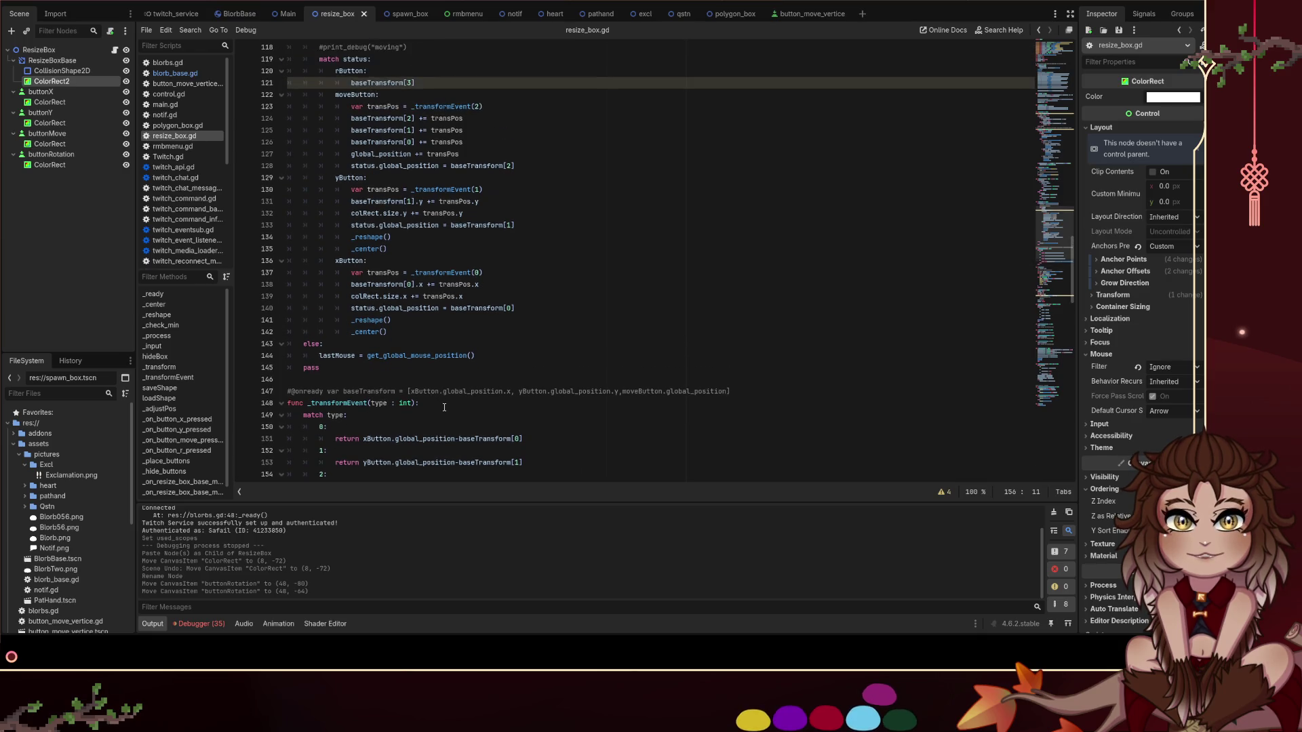
Replace line 121 with 'var rotVal = _transformEvent(3)' and add a blank line below
scroll(447, 189, up, 2)
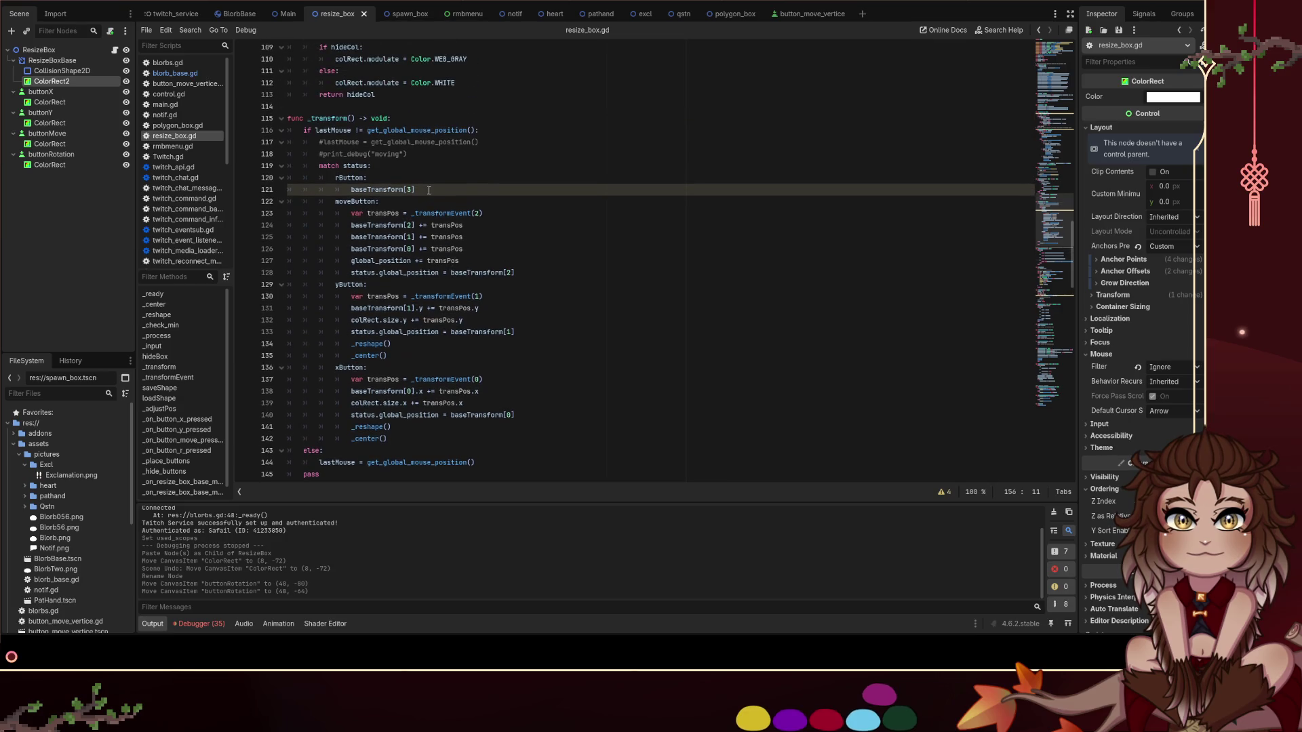
click(441, 191)
key(shift+Home)
key(BackSpace)
text(var rotVal = _trans)
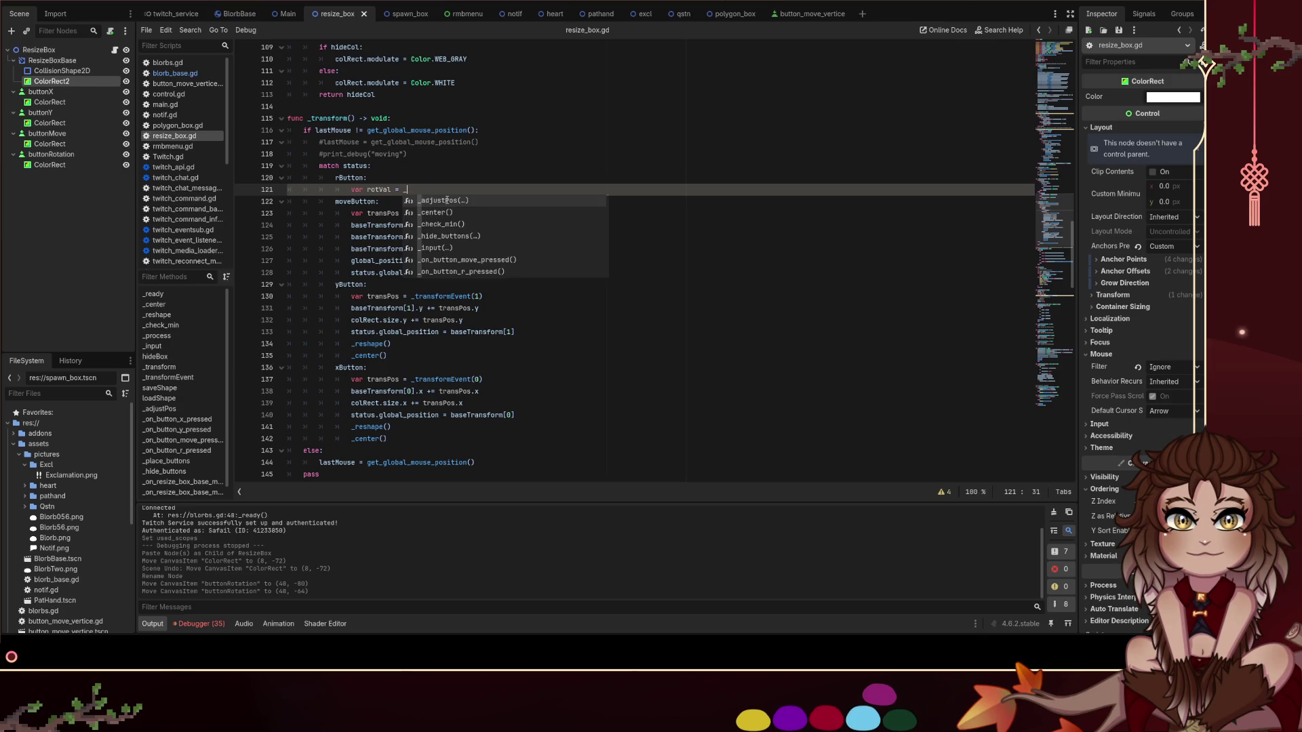
key(Return)
text(3)
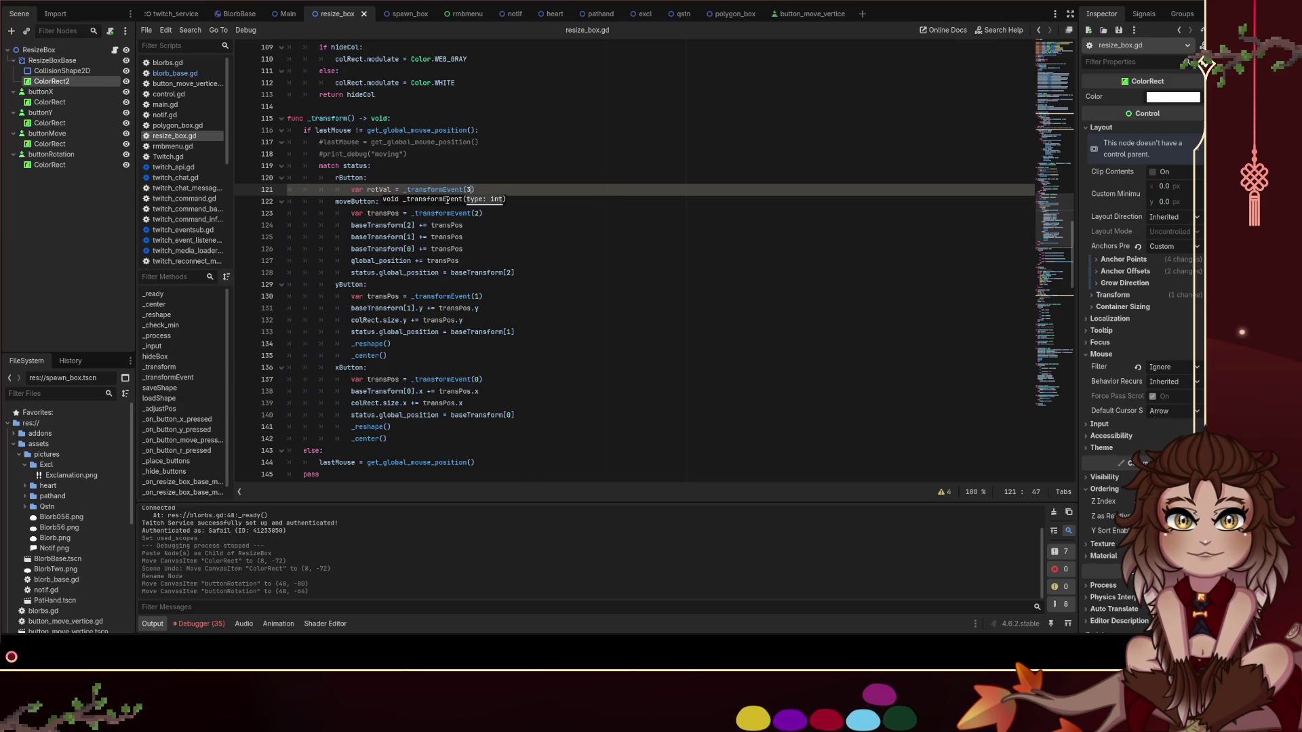
key(Return)
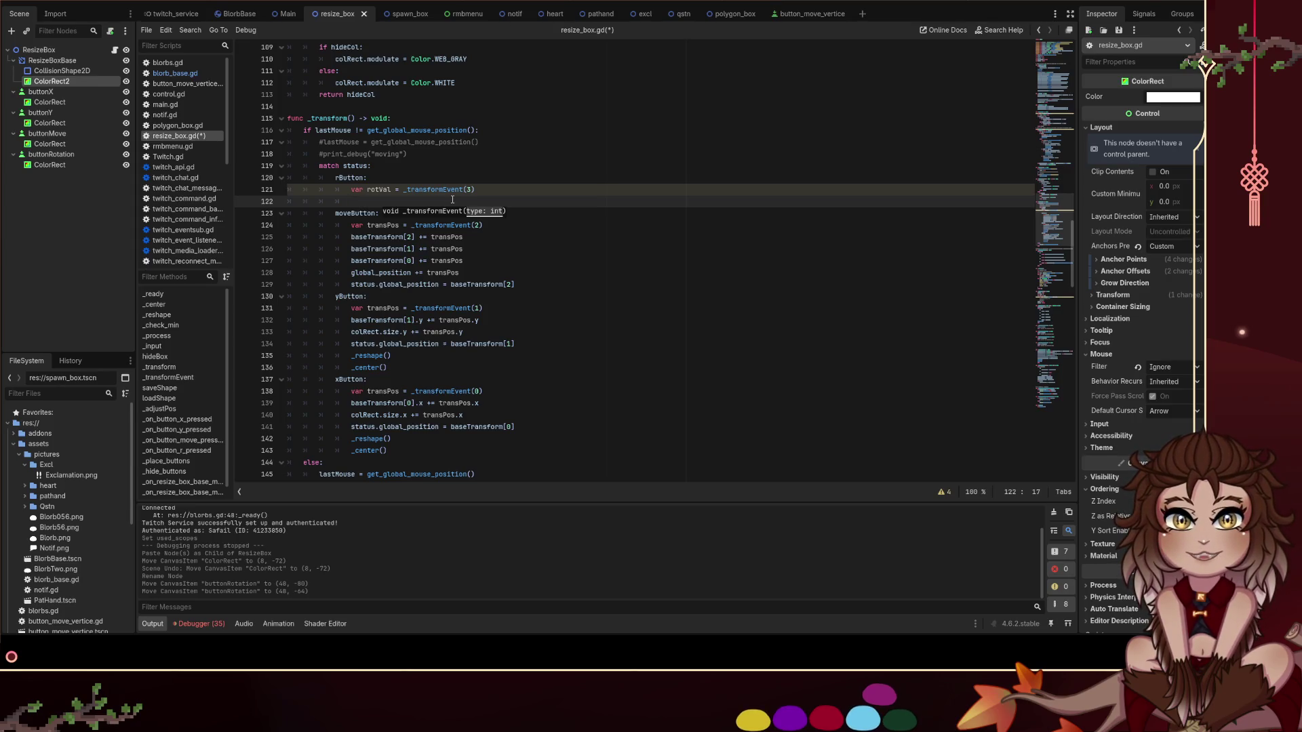
Duplicate the 'baseTransform[2] += transPos' line as 'baseTransform[3] += transPos'
click(468, 261)
drag(463, 237, 330, 238)
key(ctrl+c)
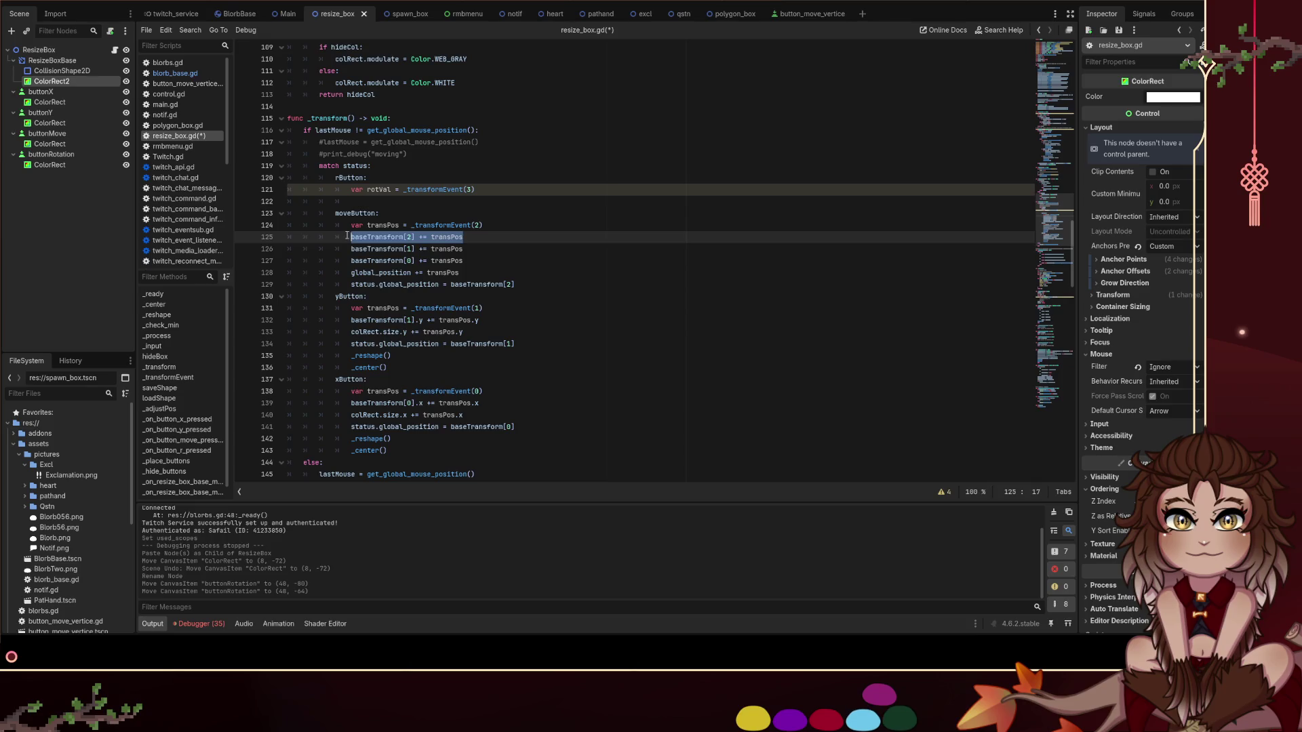
click(526, 221)
key(Return)
key(ctrl+v)
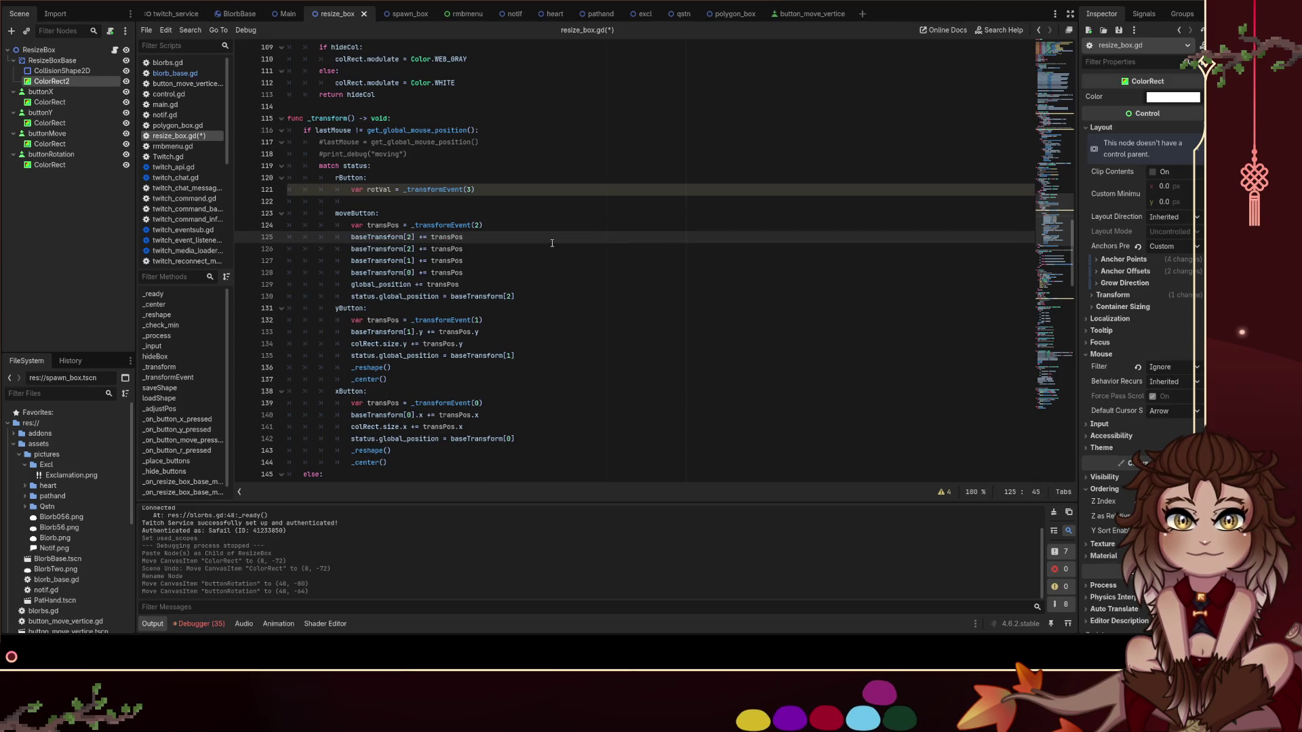
text(3)
key(Down)
key(End)
key(Up)
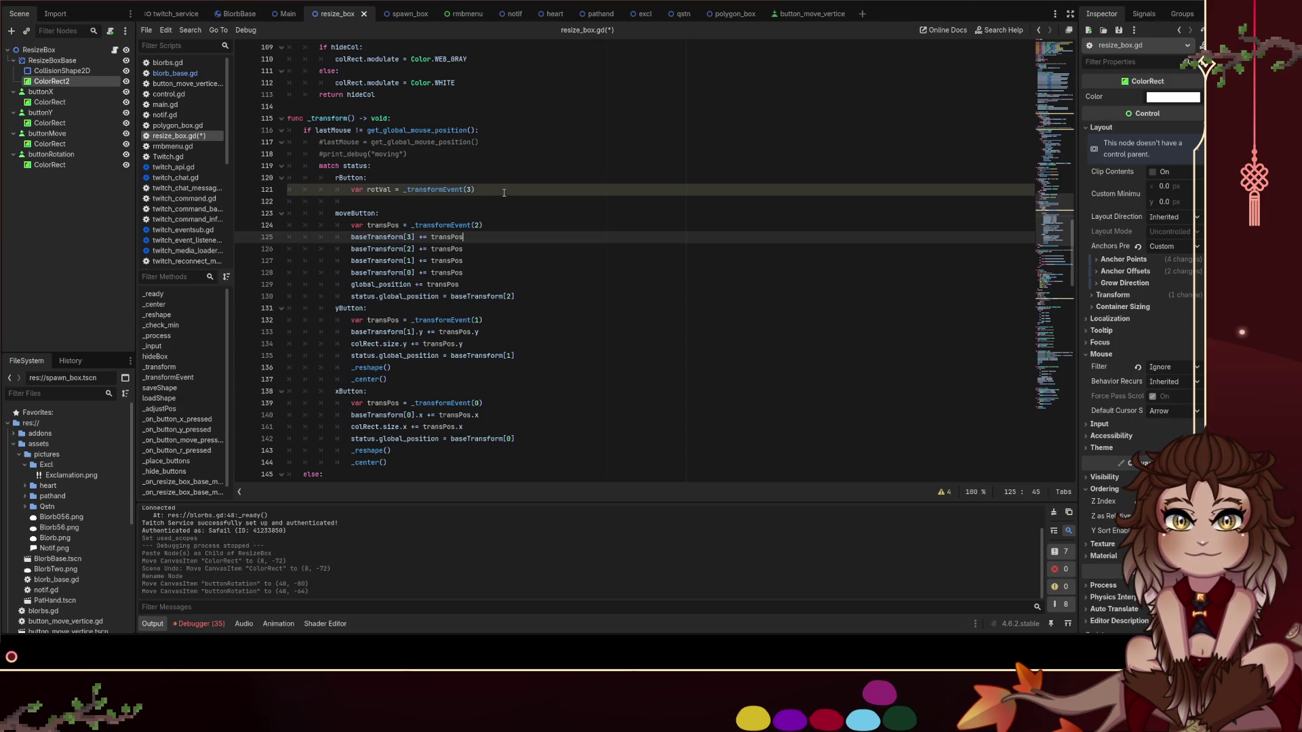
click(493, 204)
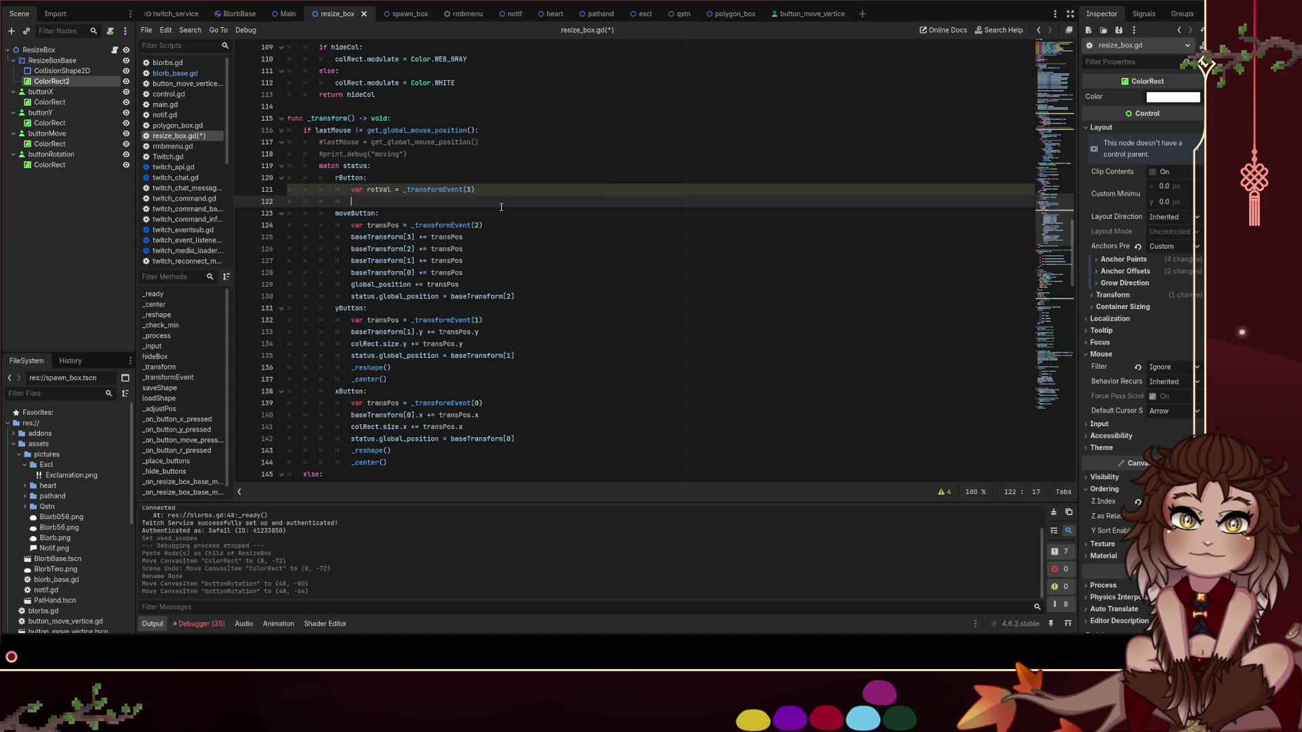
scroll(501, 206, down, 7)
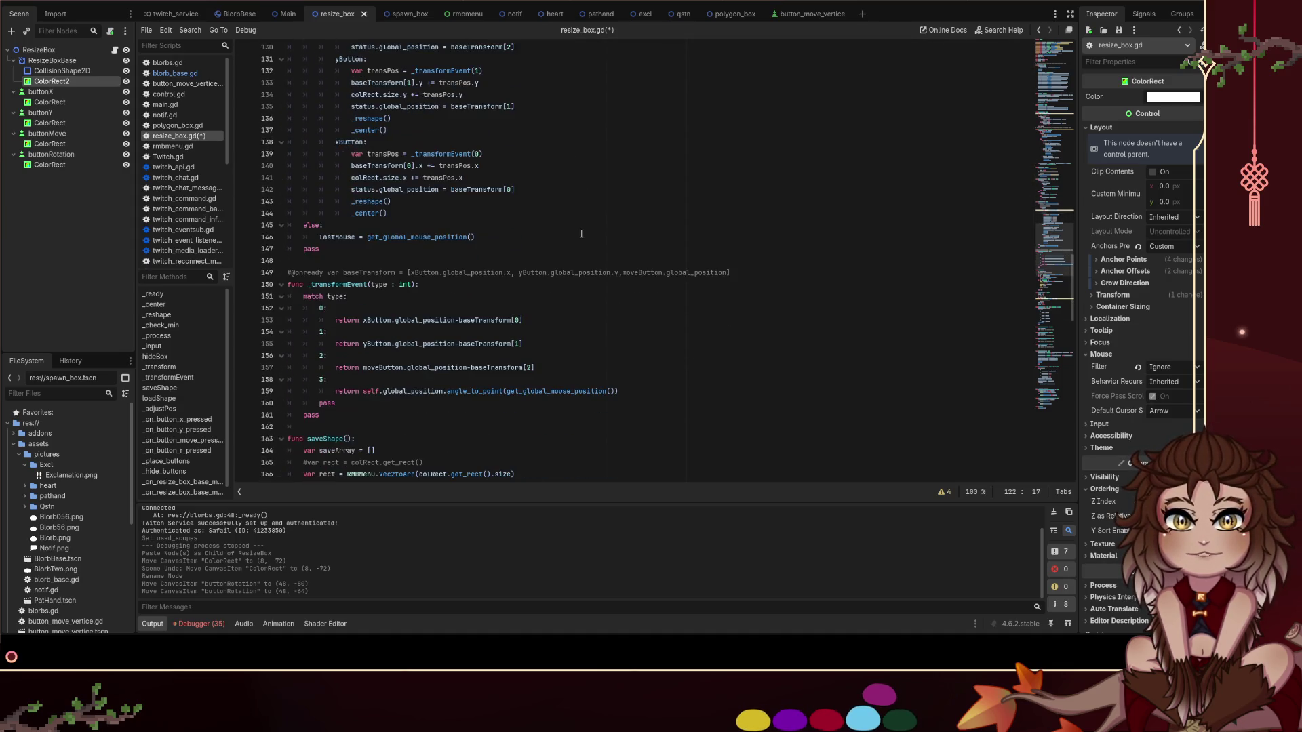
scroll(582, 233, up, 8)
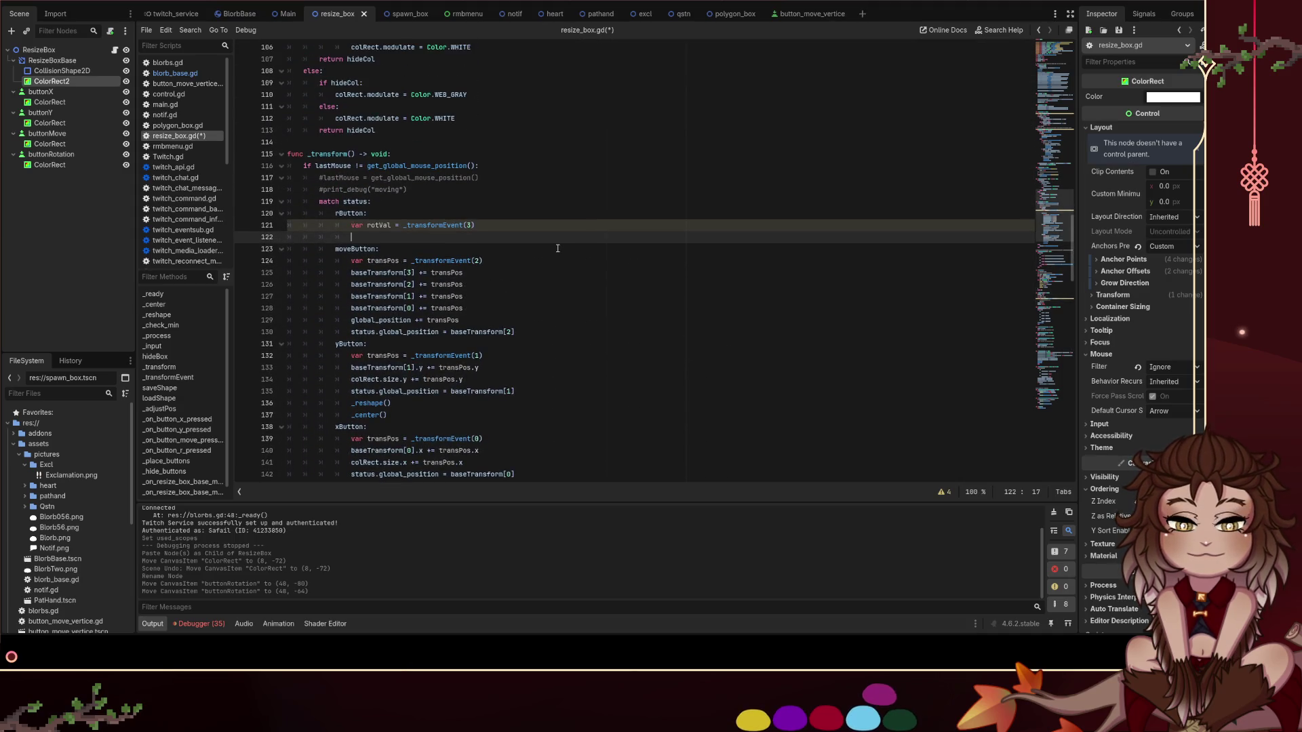
double_click(370, 403)
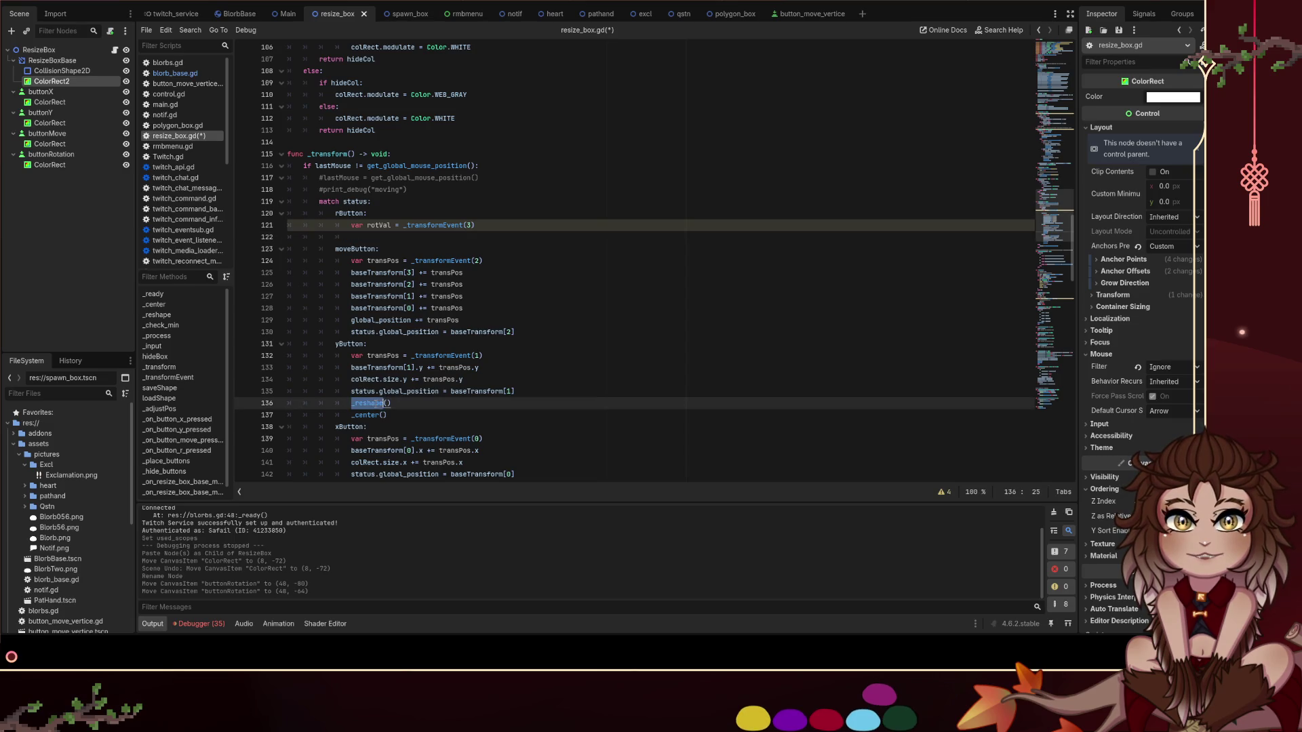
Step through each _reshape match in resize_box.gd, ending at line 136
key(ctrl+f)
key(Return)
key(Return)
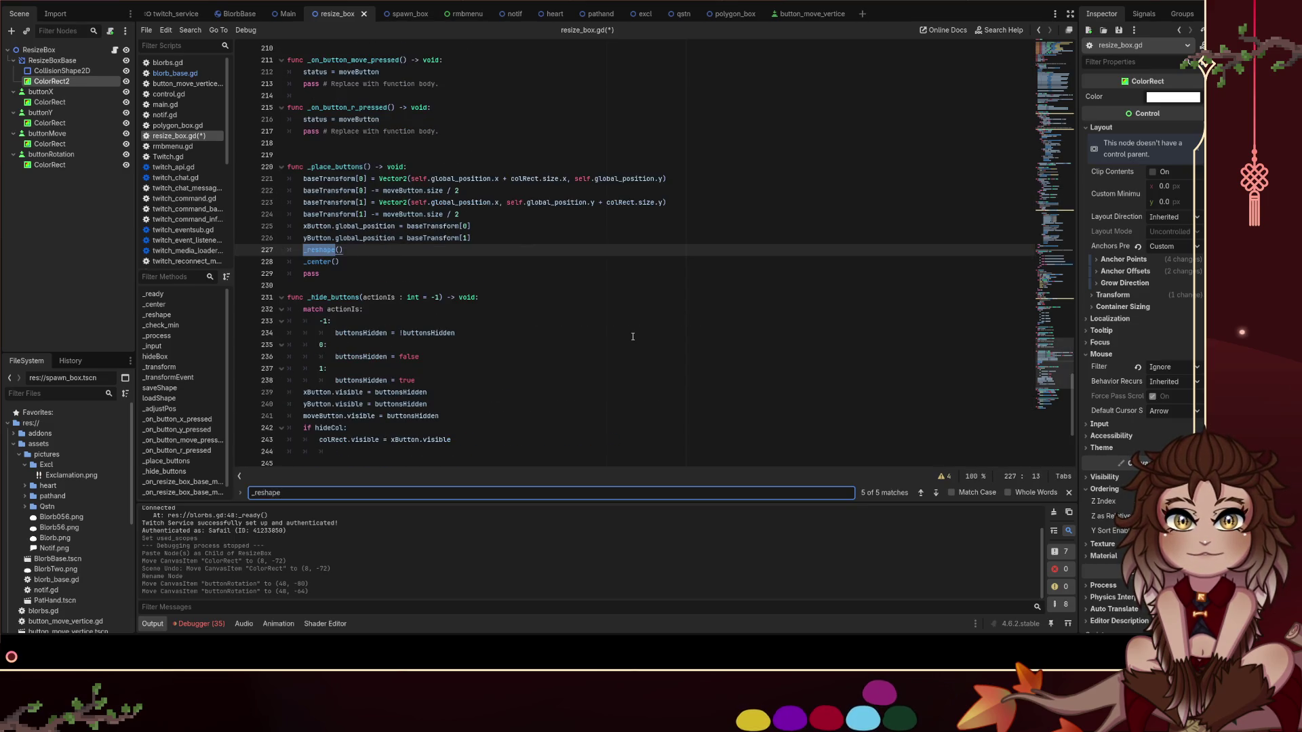
key(Return)
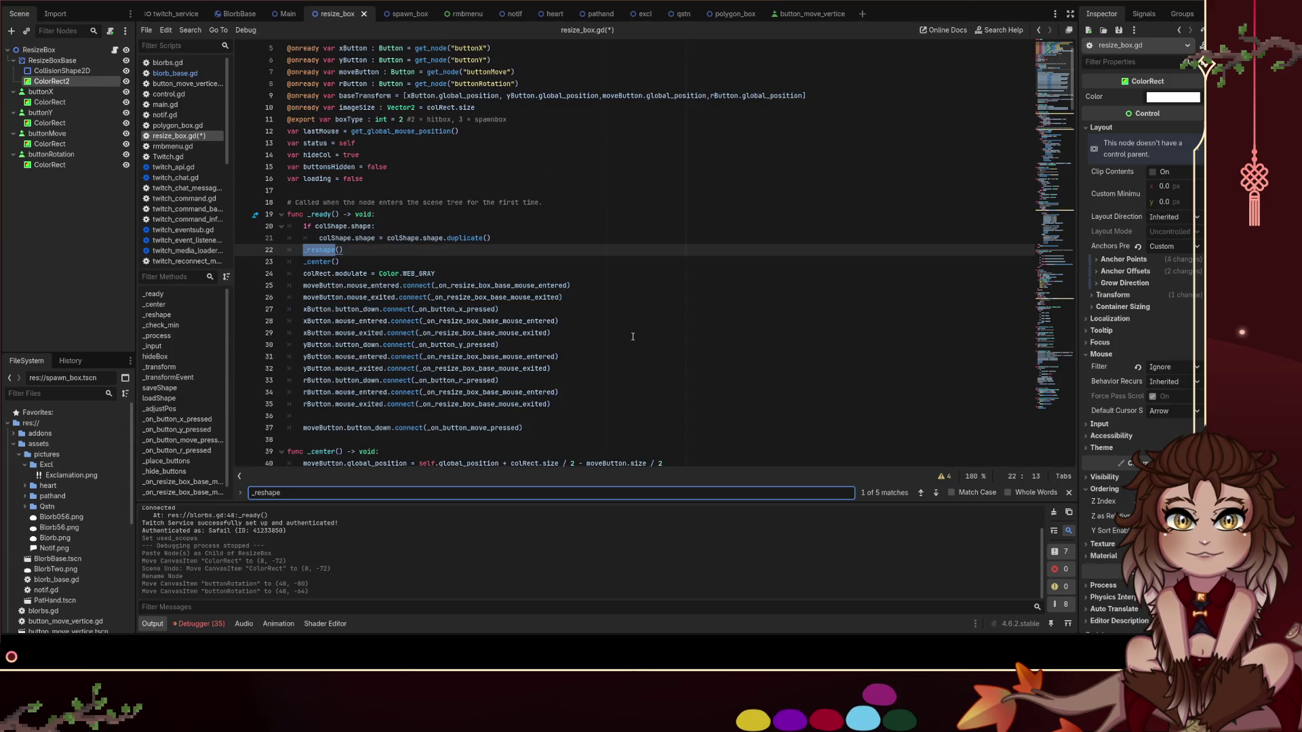
key(Return)
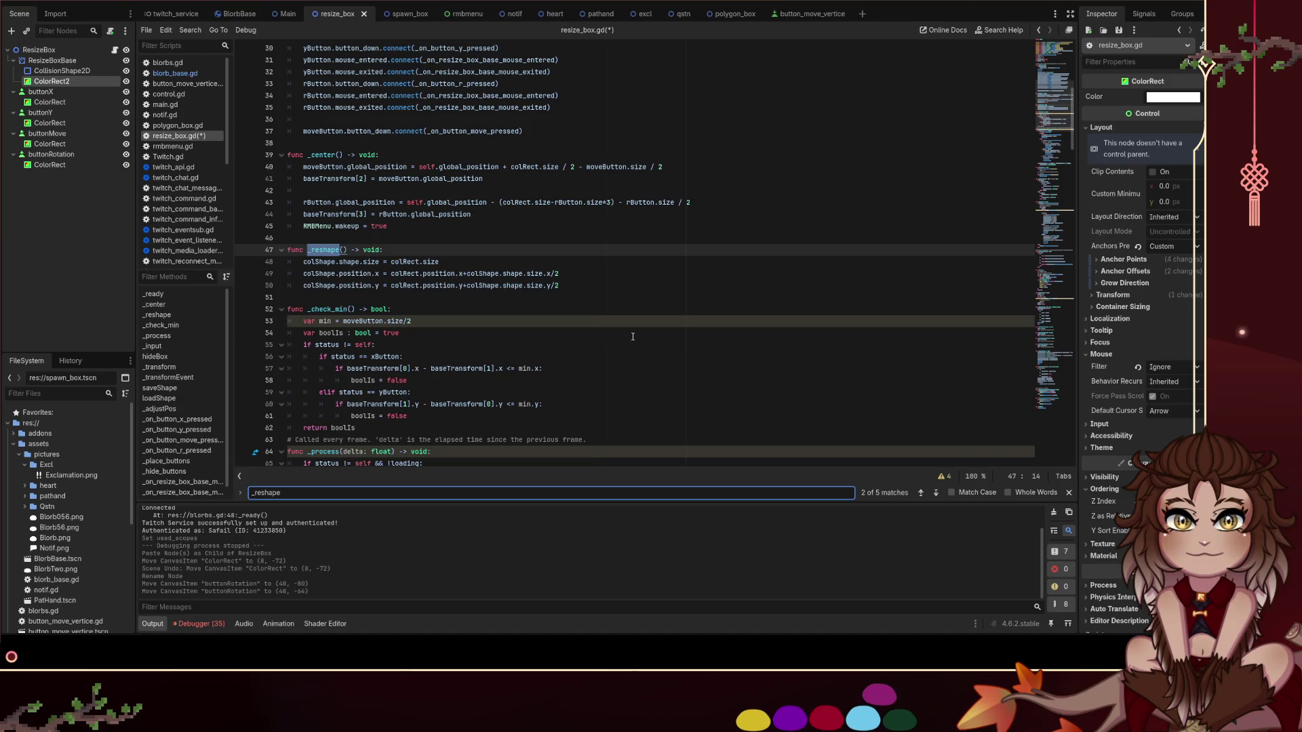
key(Return)
scroll(567, 279, up, 2)
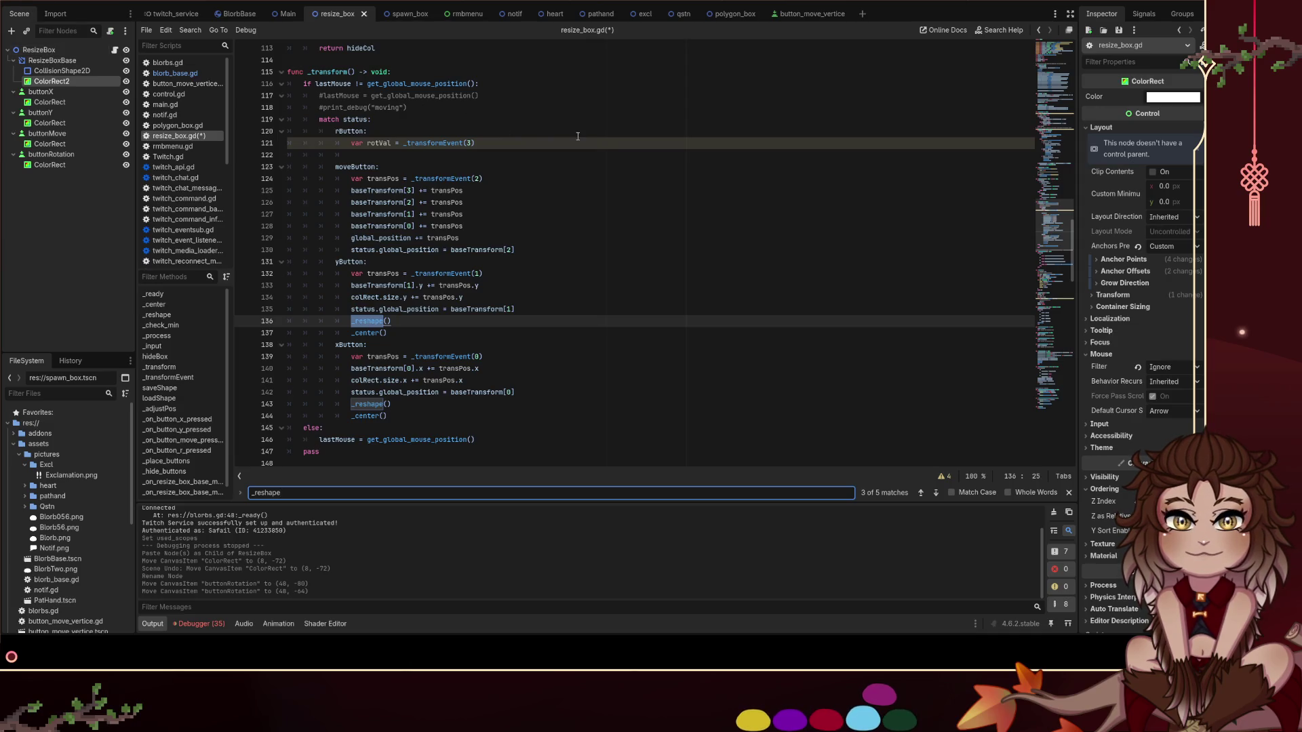
scroll(538, 147, up, 3)
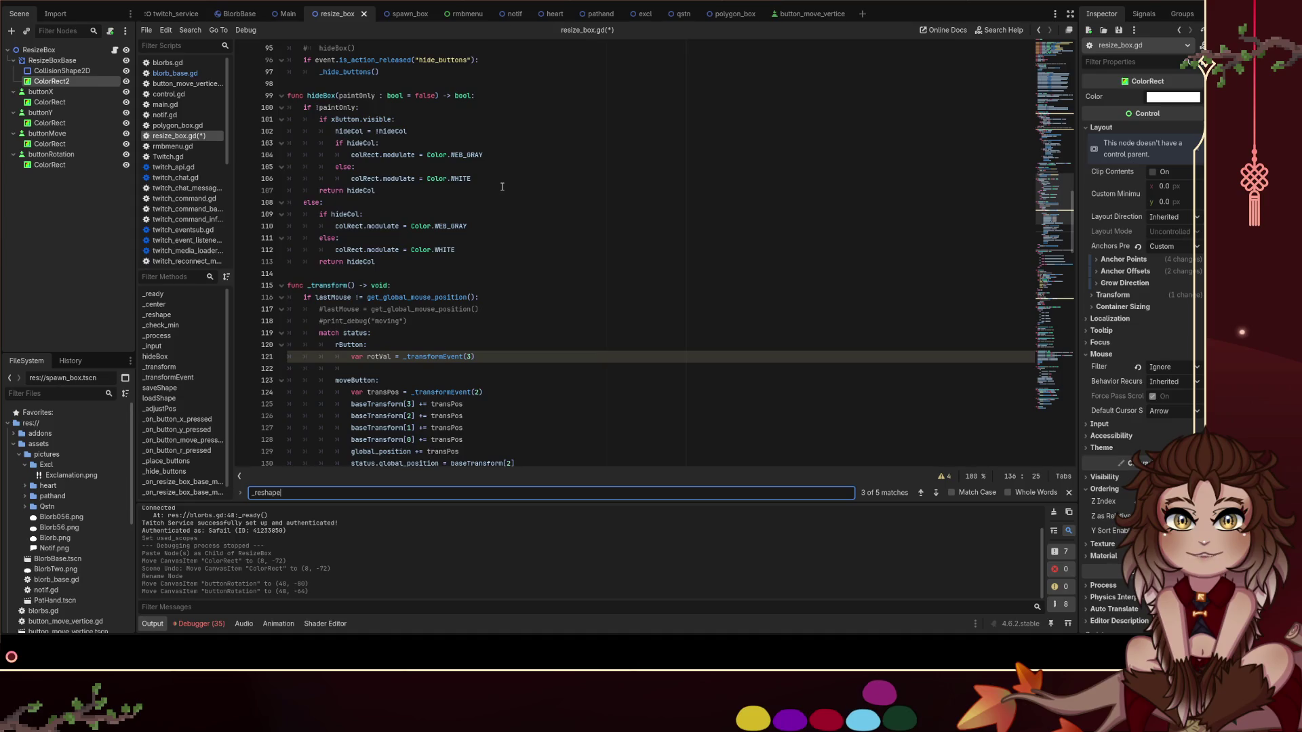
scroll(475, 204, down, 2)
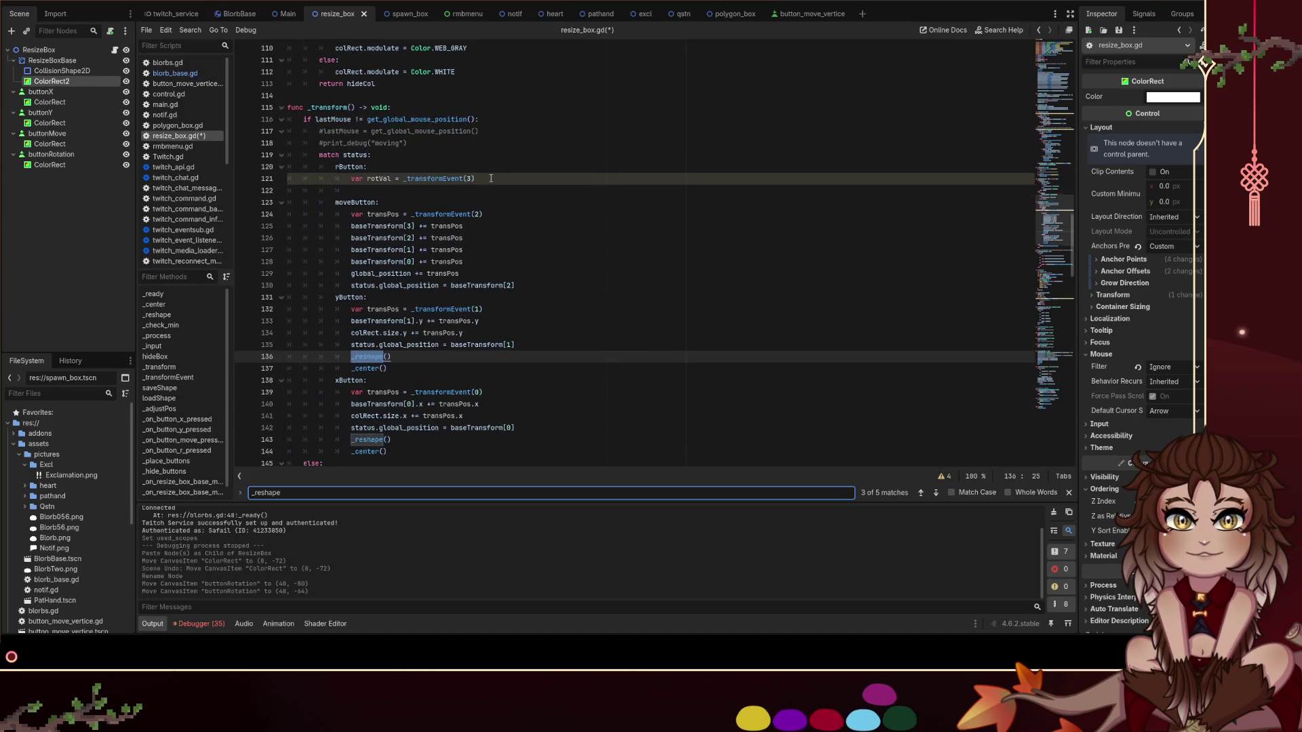
Start empty line 122 with self.rotation_degrees via autocomplete
click(453, 180)
key(Down)
text(self.ro)
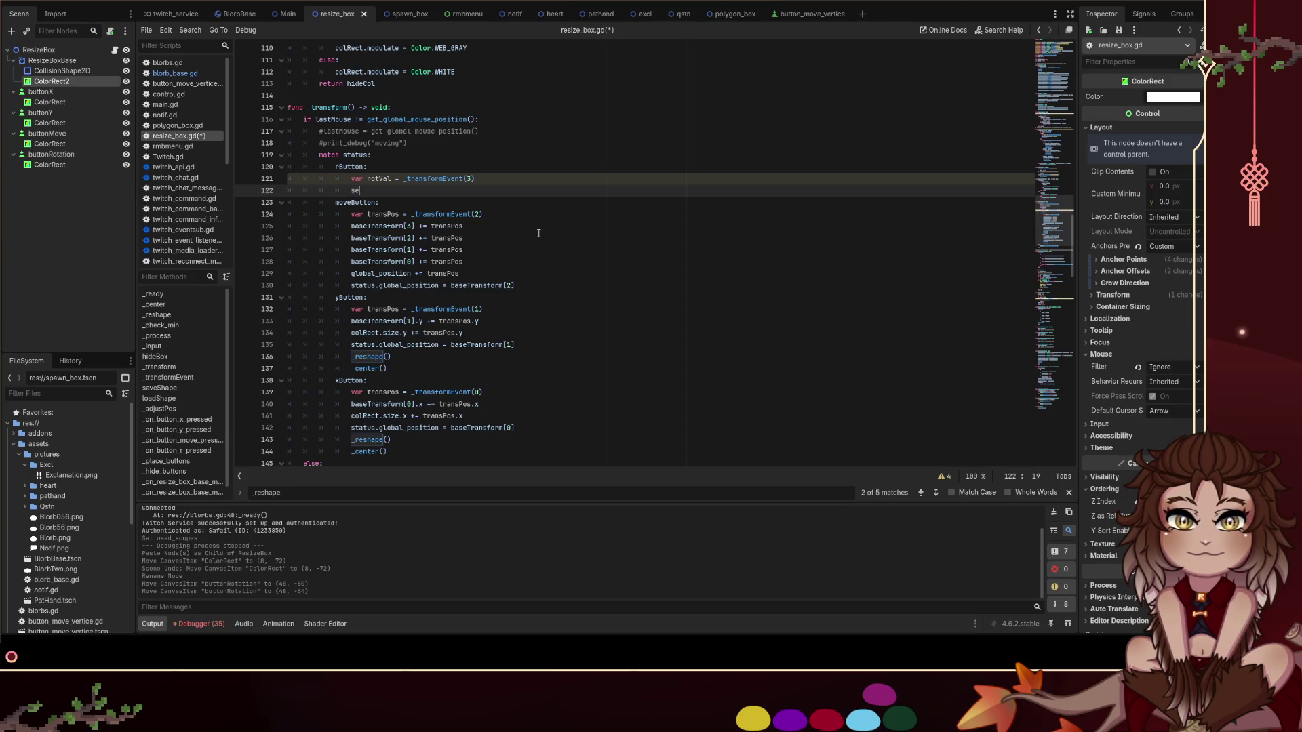
text(t)
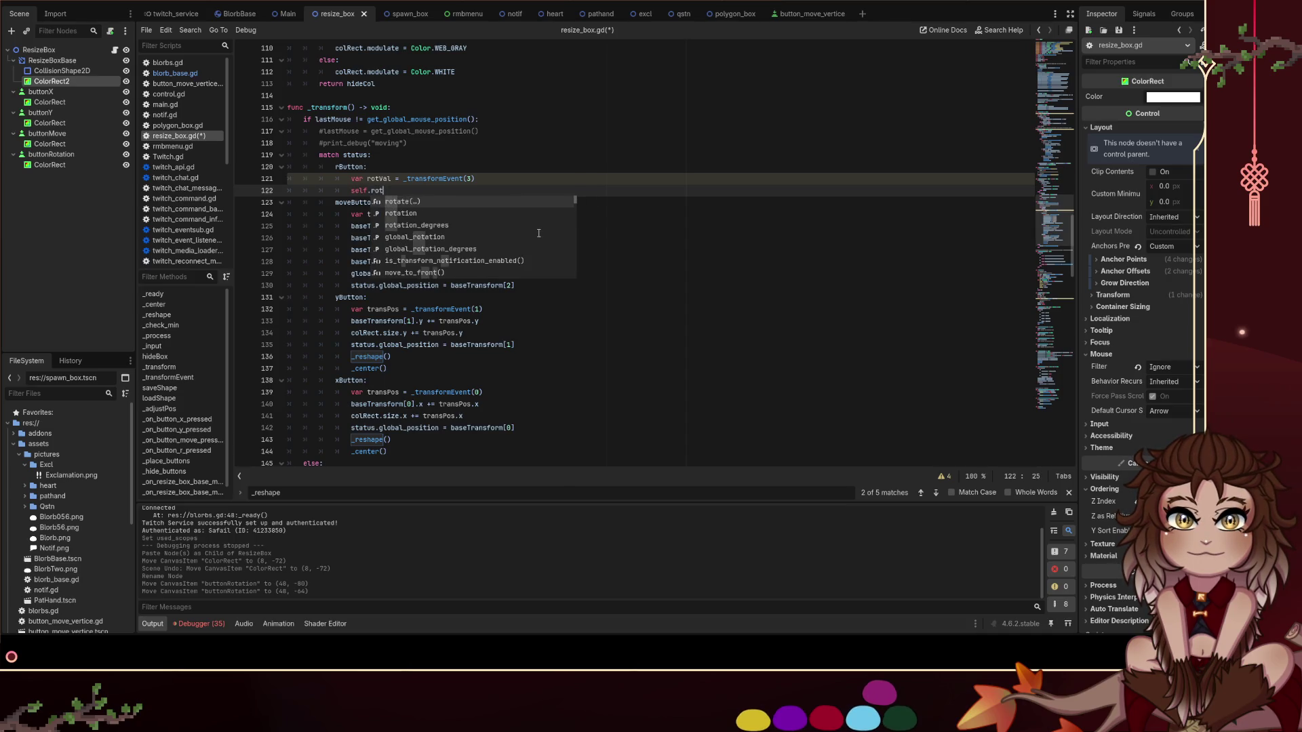
key(Down)
key(Return)
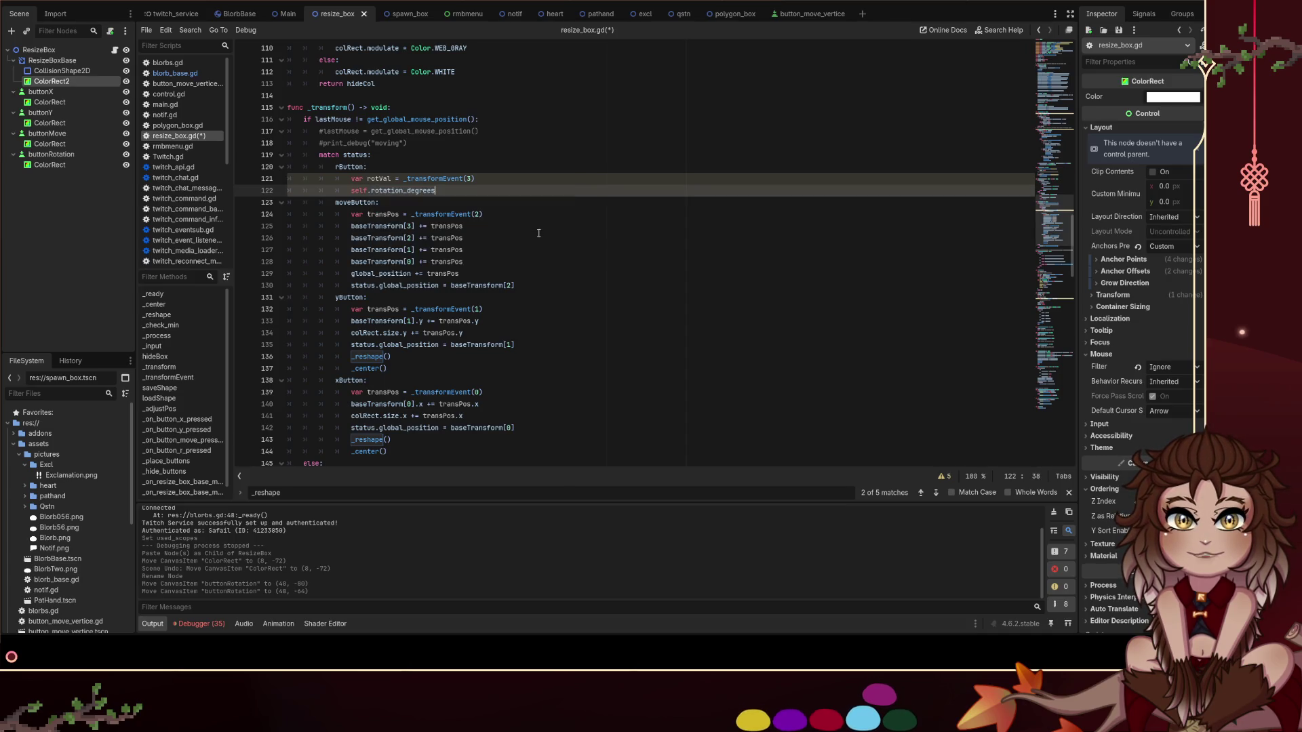
scroll(521, 298, down, 6)
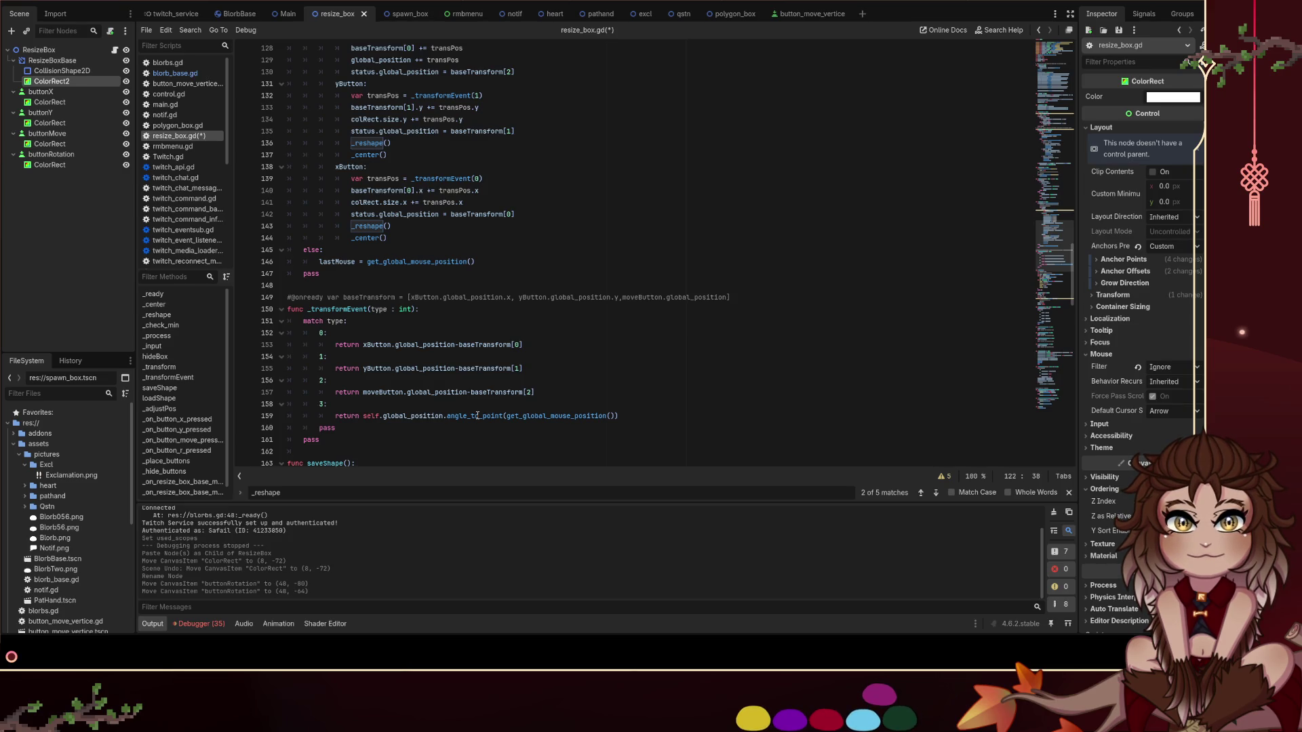
scroll(478, 416, up, 5)
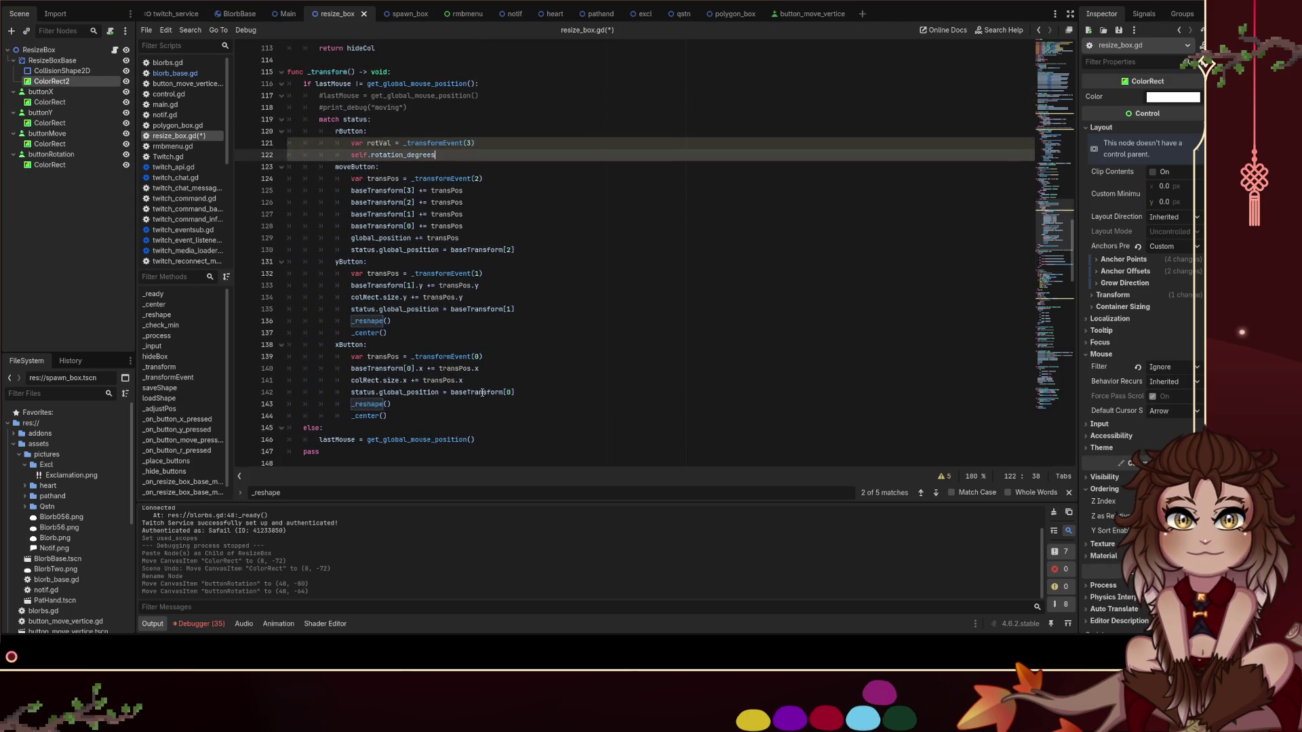
Complete it as 'self.rotation_degrees += rotVal' and save the script
text( += )
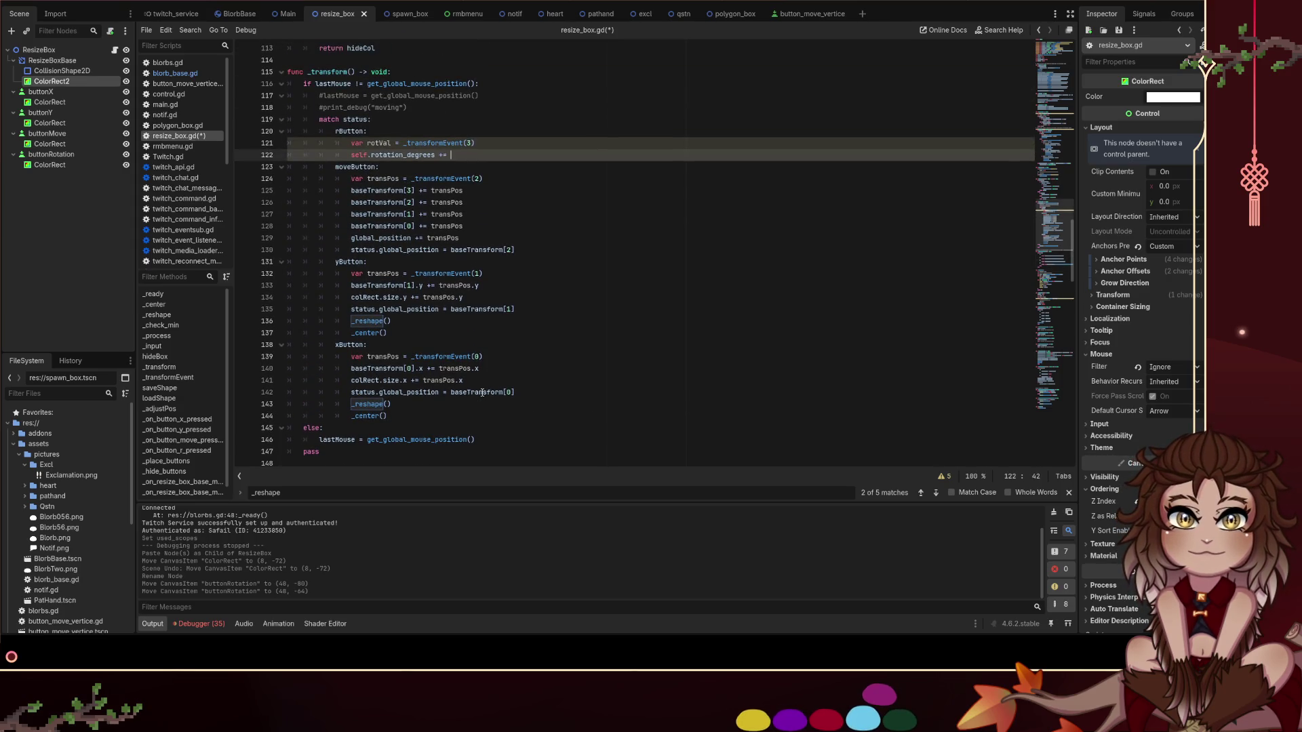
text(_trans)
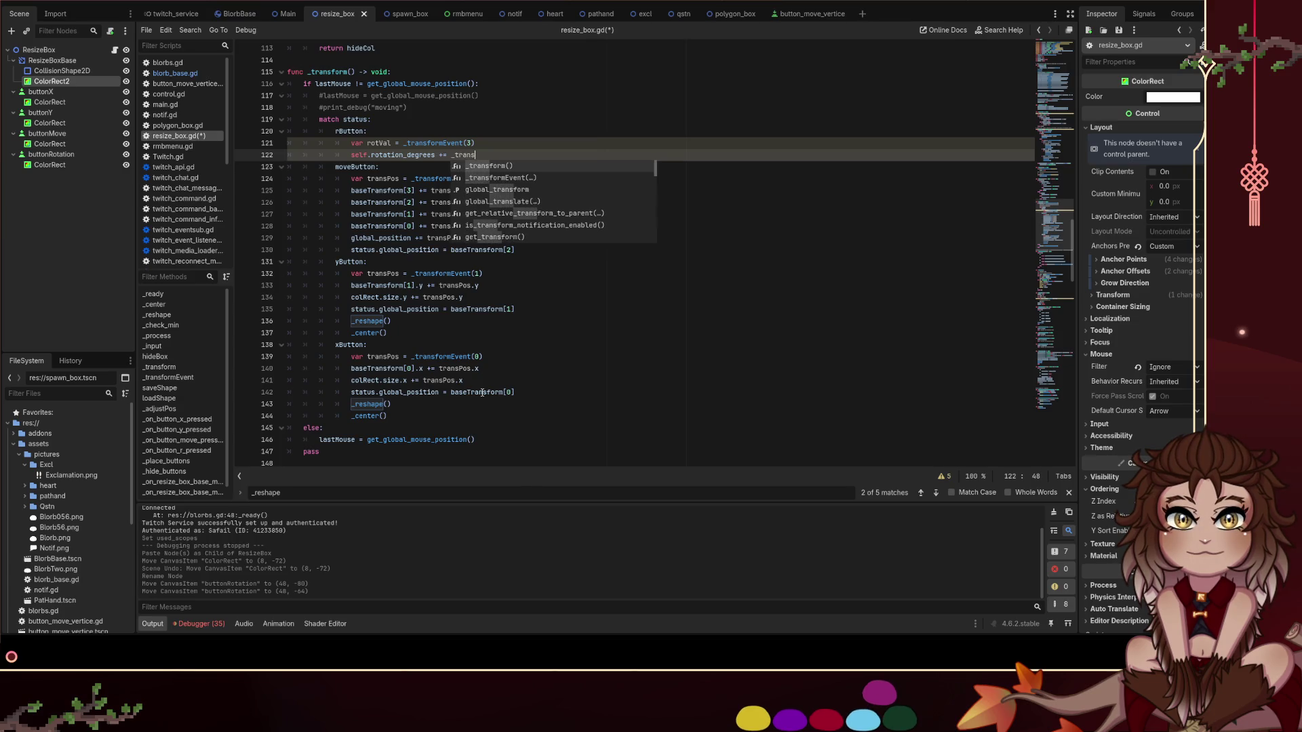
key(BackSpace)
key(BackSpace)
key(BackSpace)
text(rotVal)
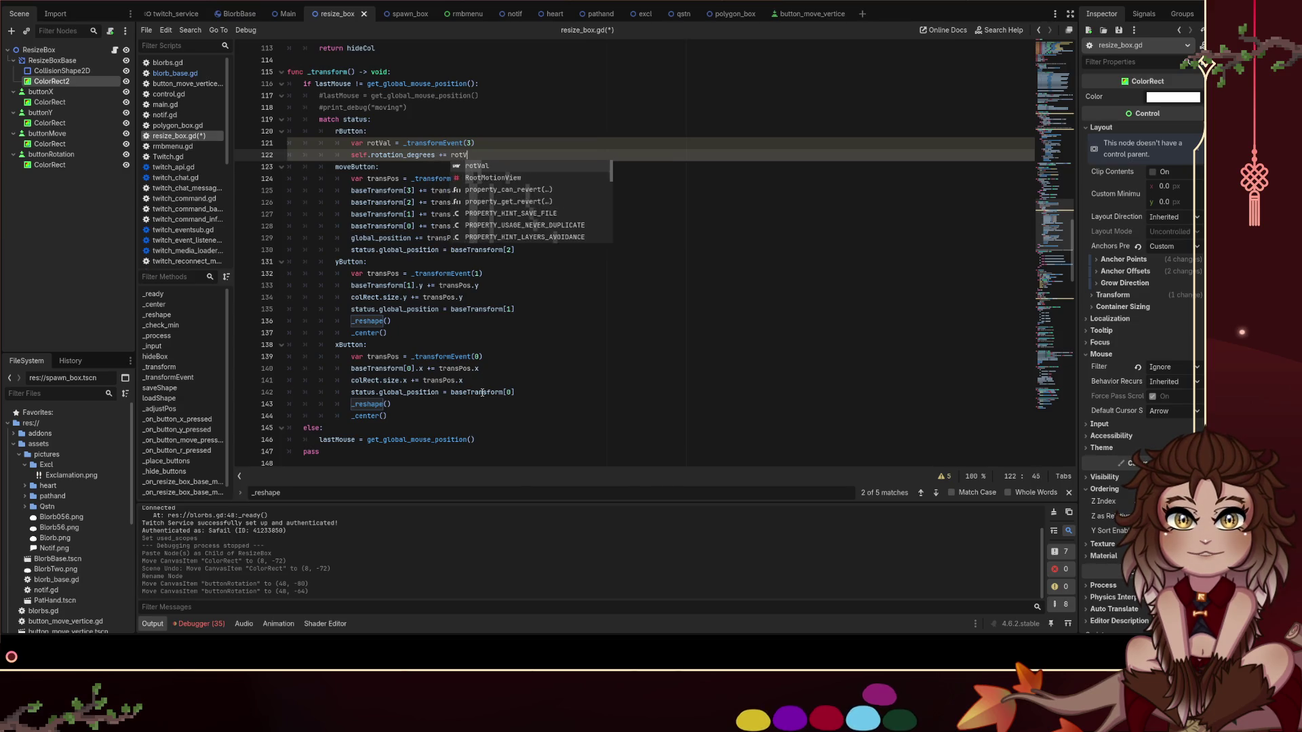
key(Escape)
key(ctrl+s)
scroll(950, 136, up, 2)
scroll(891, 179, down, 2)
scroll(892, 179, up, 3)
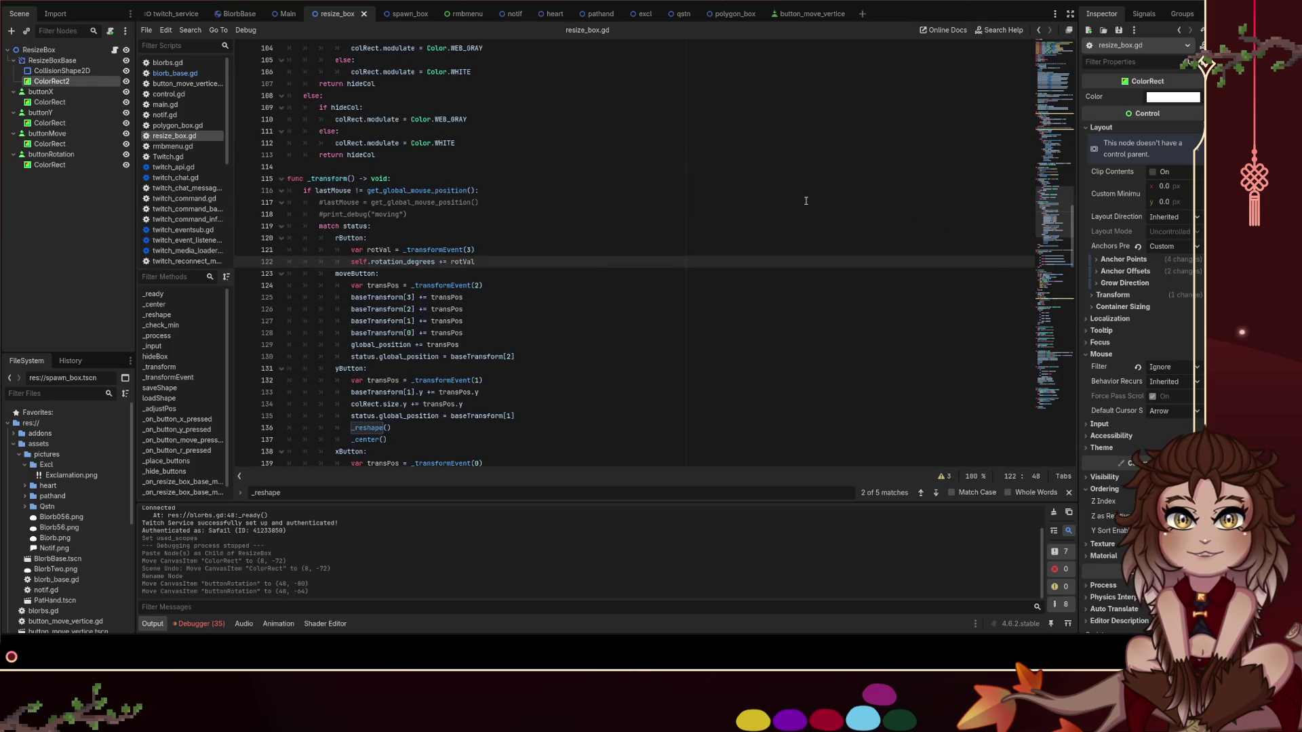
scroll(806, 200, up, 17)
Search resize_box.gd for 'status' to find the button branches in _process
click(753, 261)
key(ctrl+f)
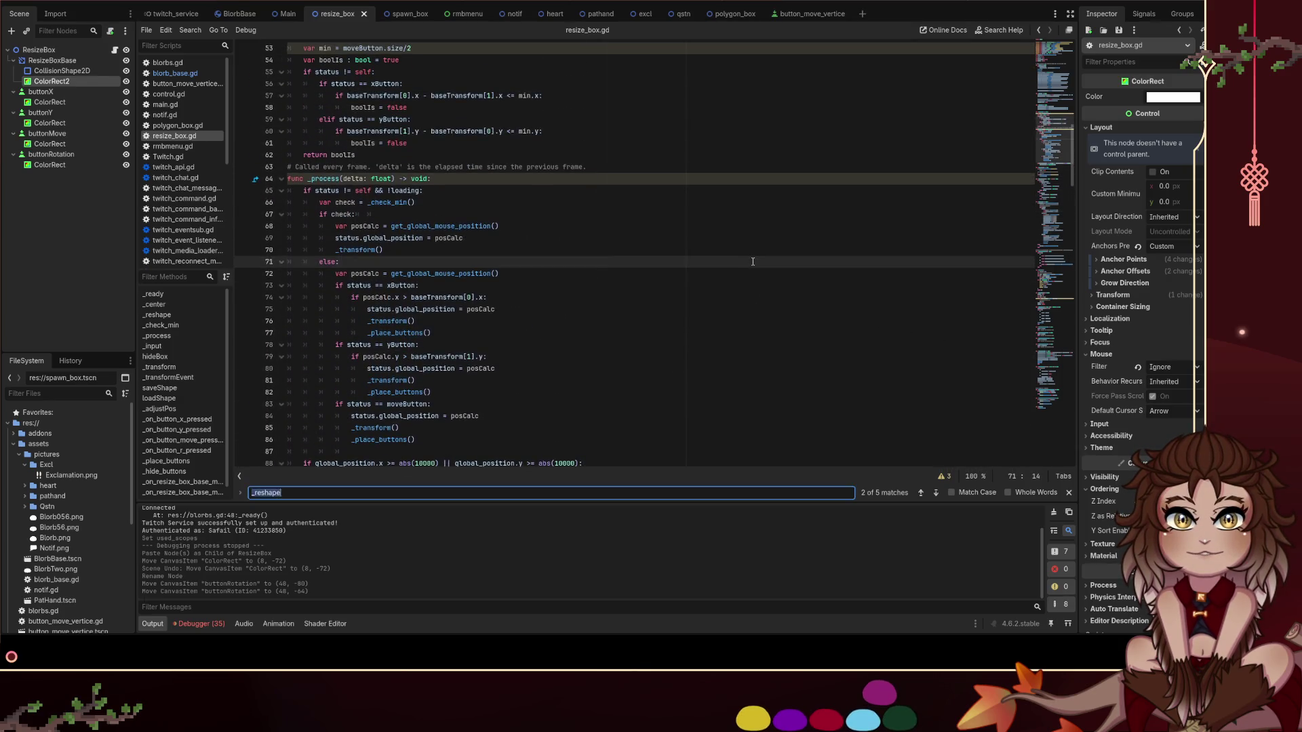
text(status)
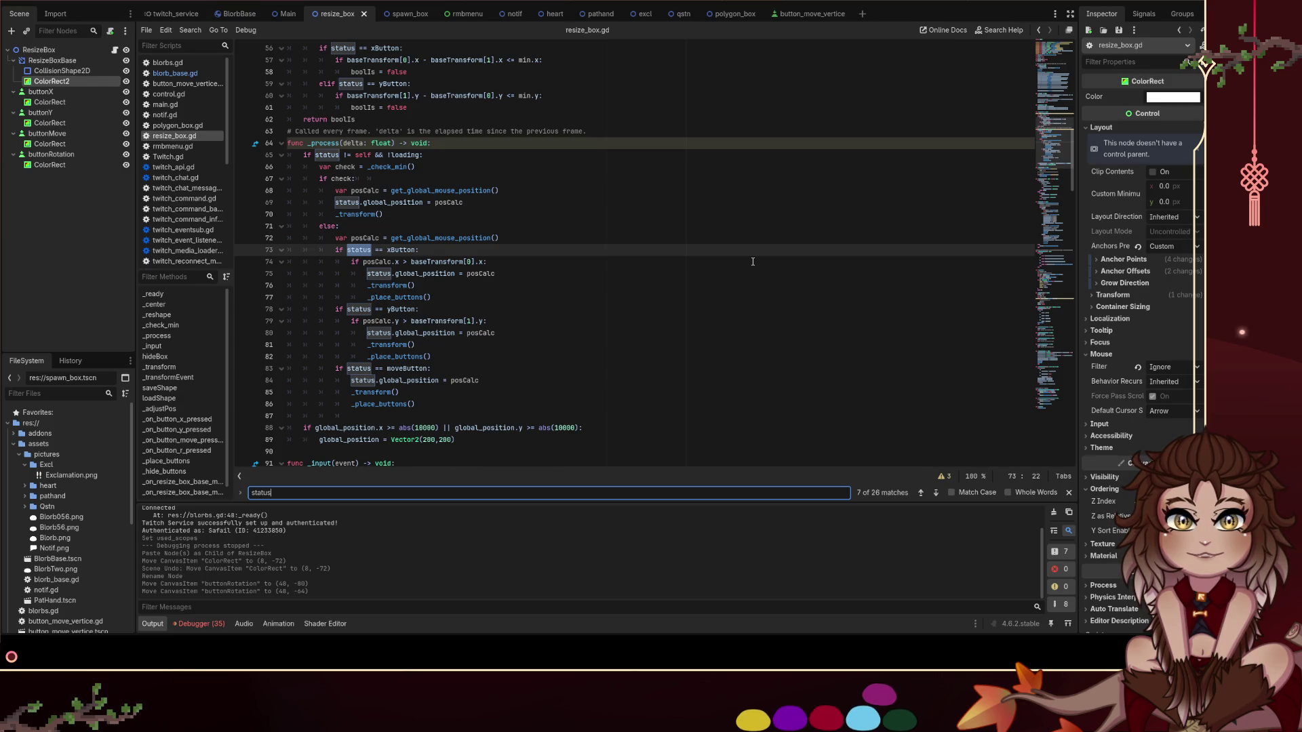
click(552, 263)
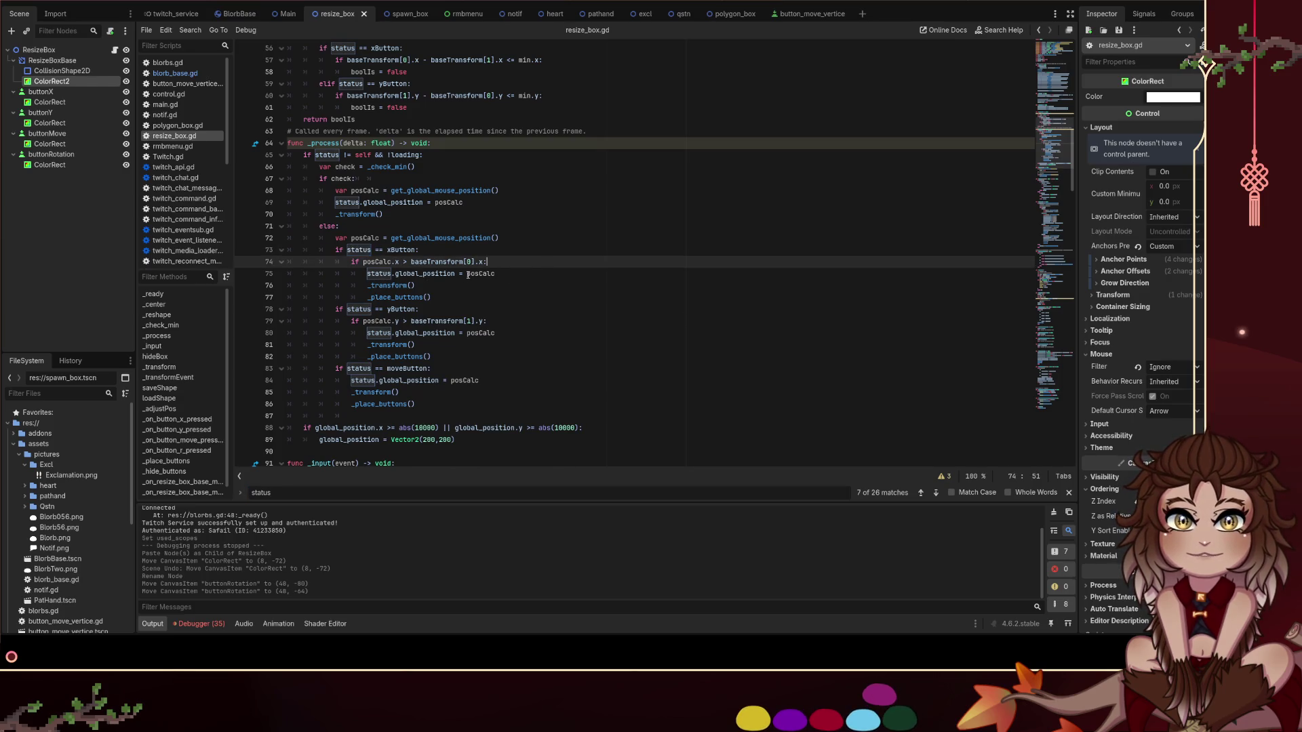
Add an indented 'if status == rButton:' line after the move-button branch
click(505, 392)
click(499, 409)
key(Return)
key(Up)
key(Tab)
key(Tab)
text(if sta)
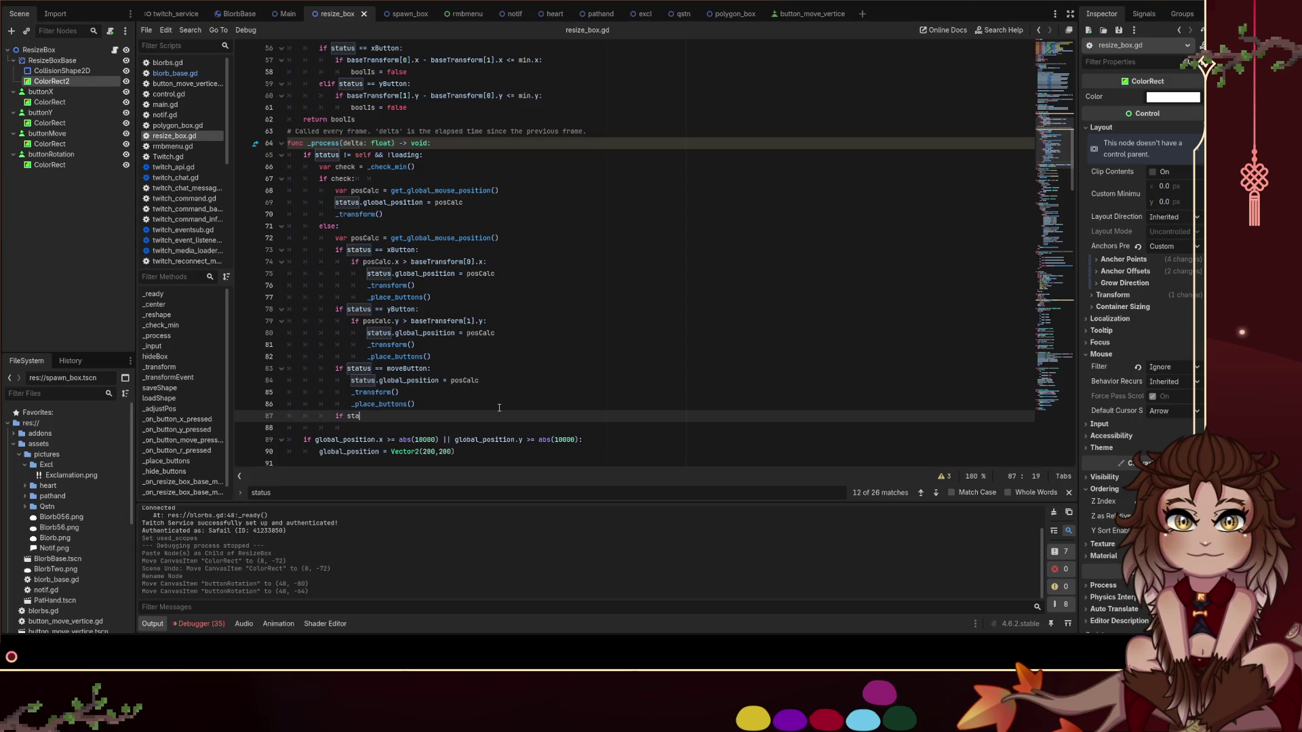
text(tus ==)
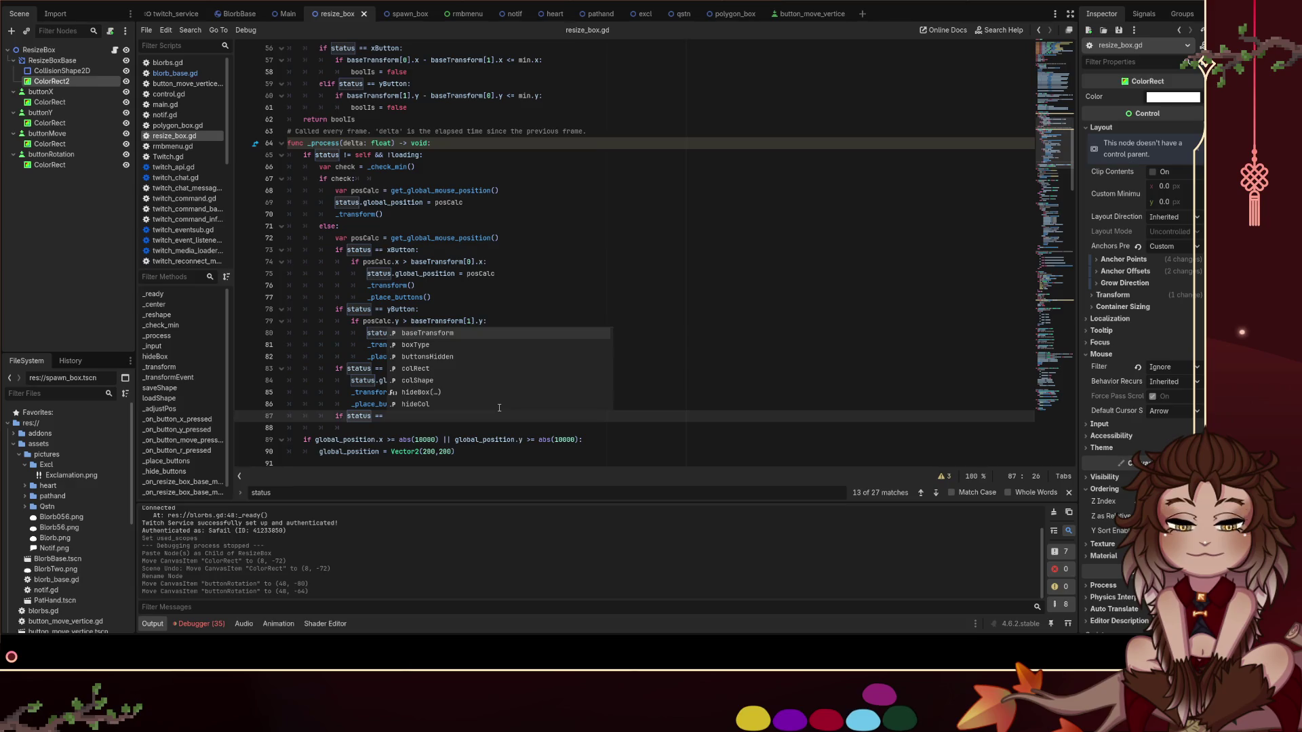
text(rButton:)
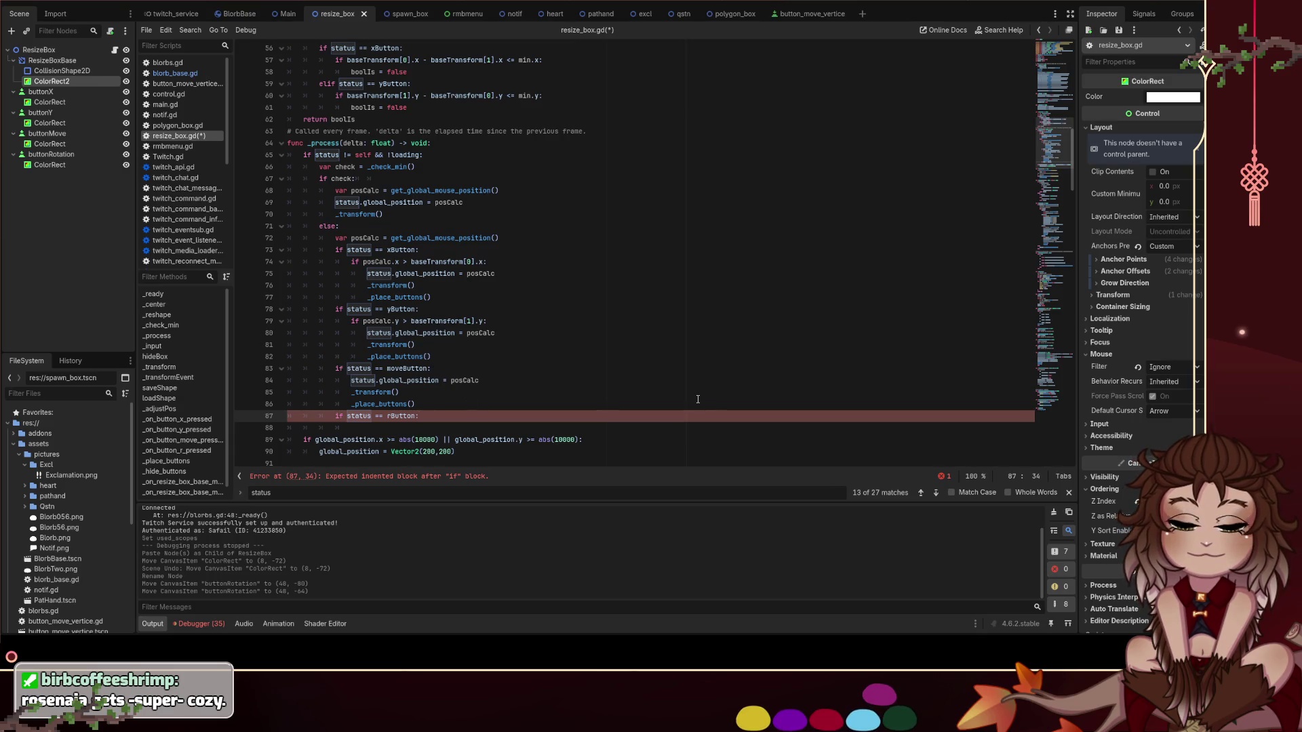
Fill the rButton branch with _place_buttons() and _transform(), save, and run the scene
key(Return)
text(_)
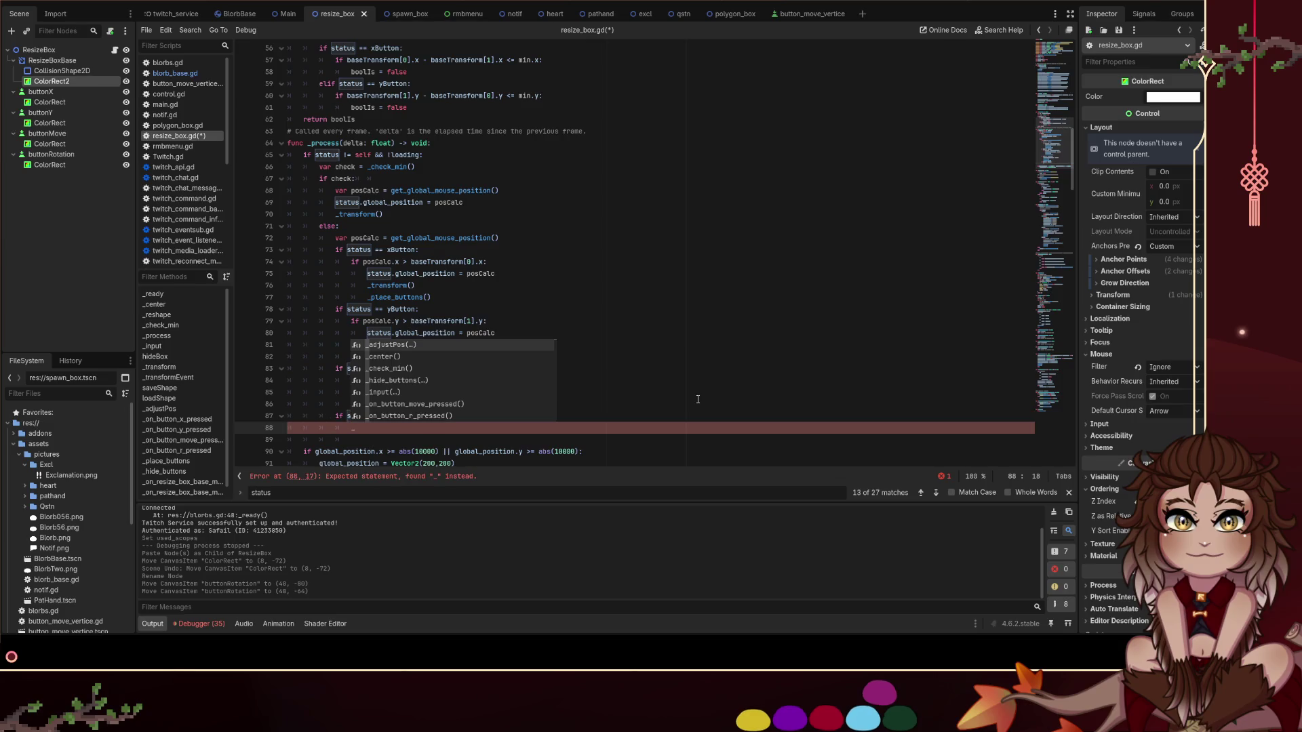
text(pl)
key(Return)
click(485, 412)
key(ctrl+s)
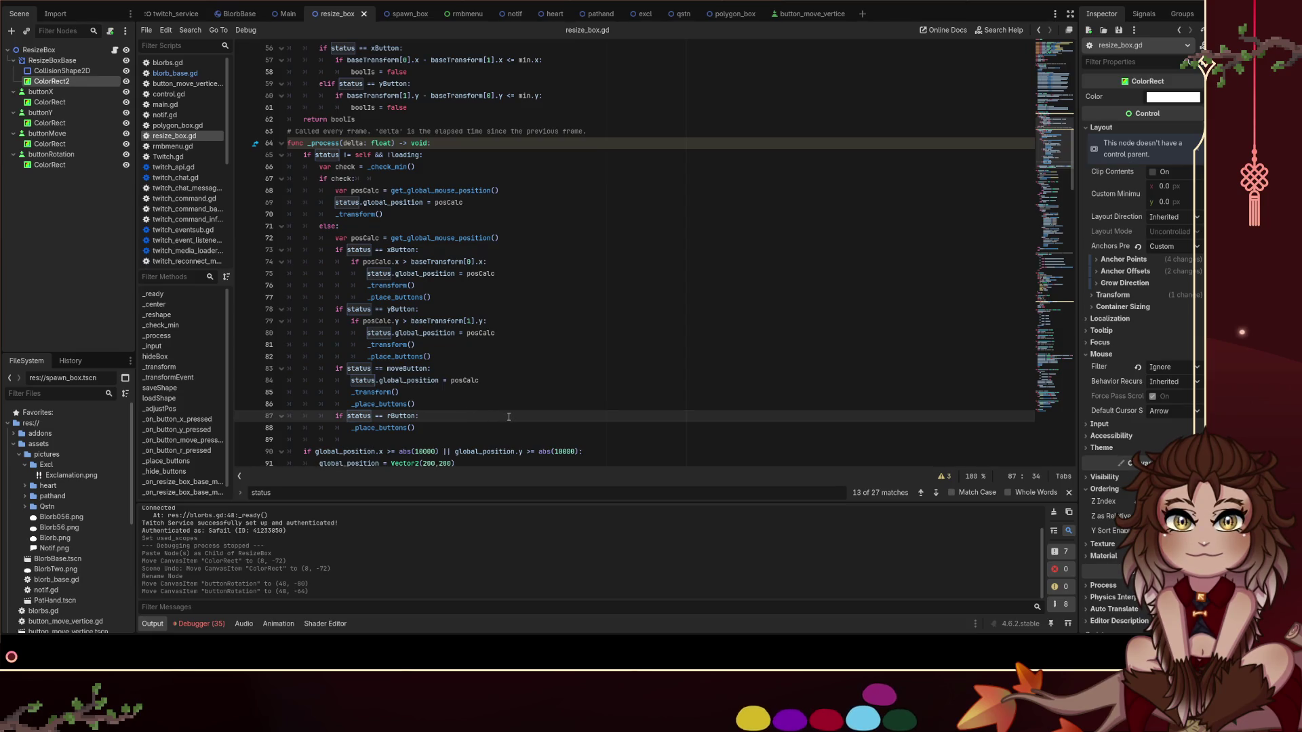
key(Return)
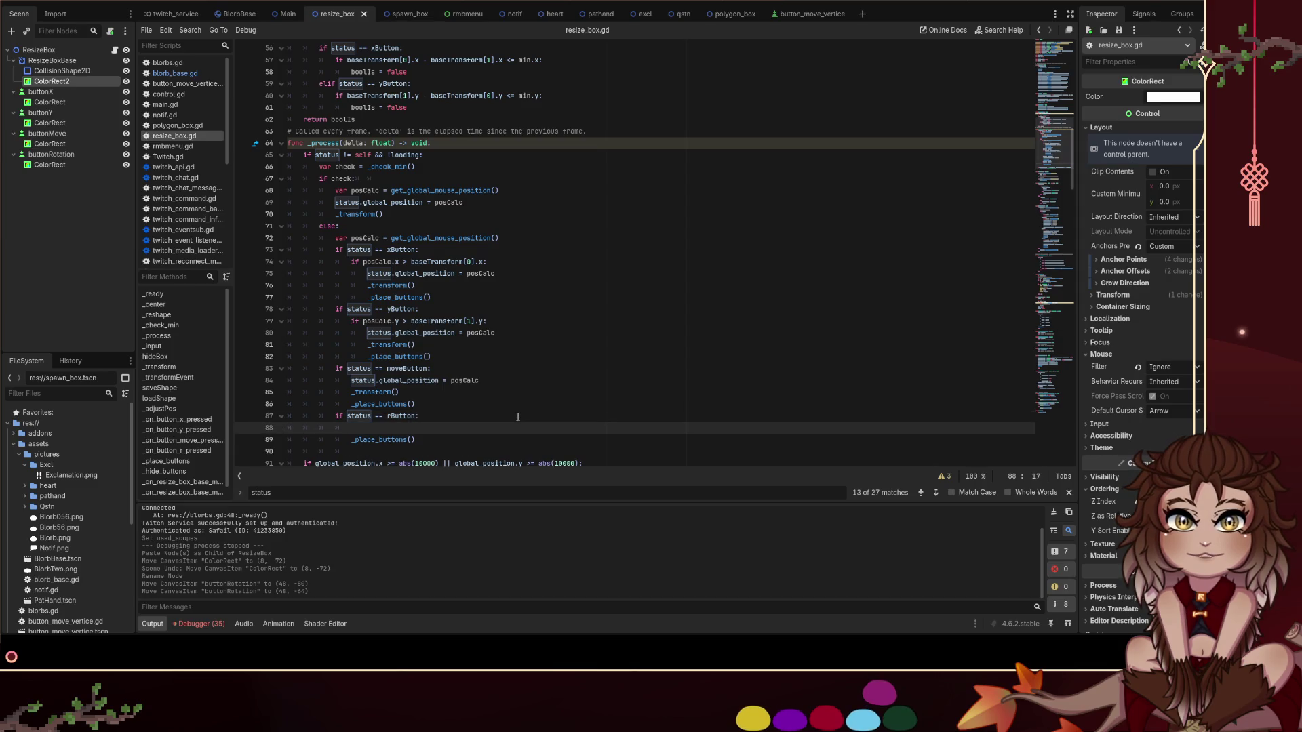
text(_transform())
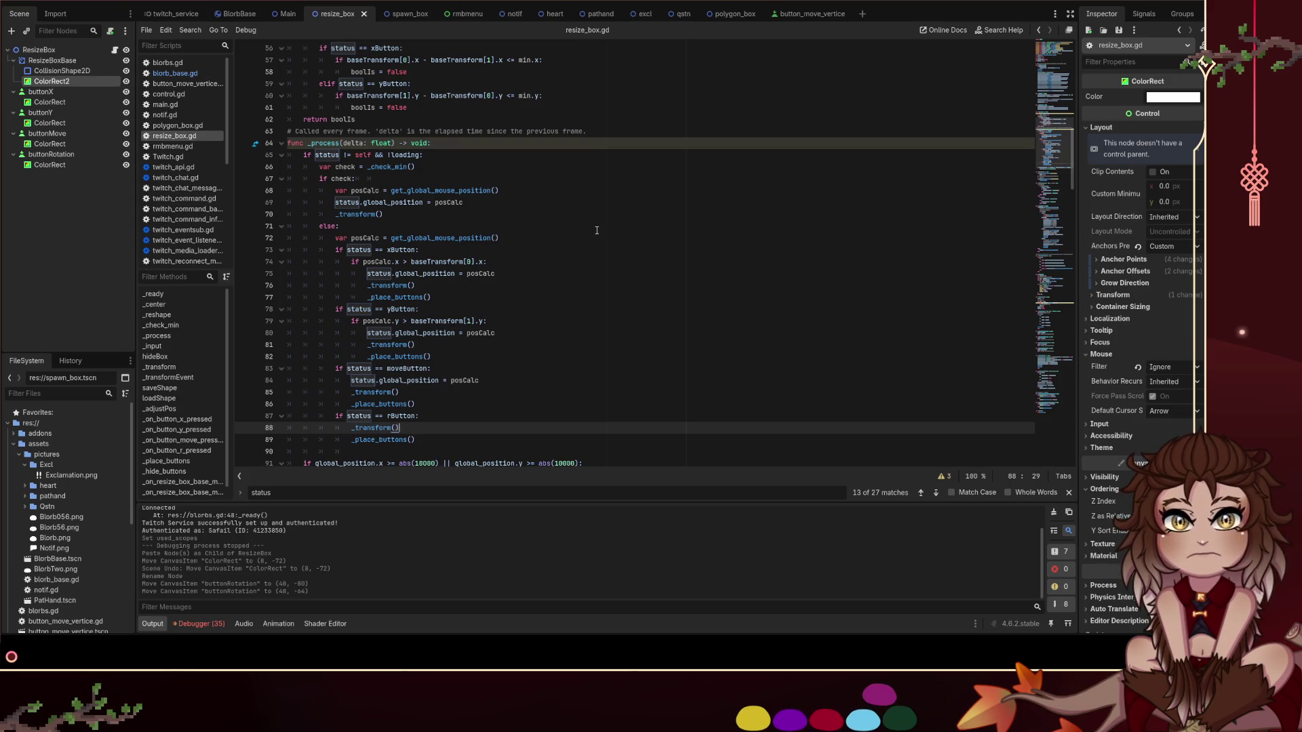
click(1066, 2)
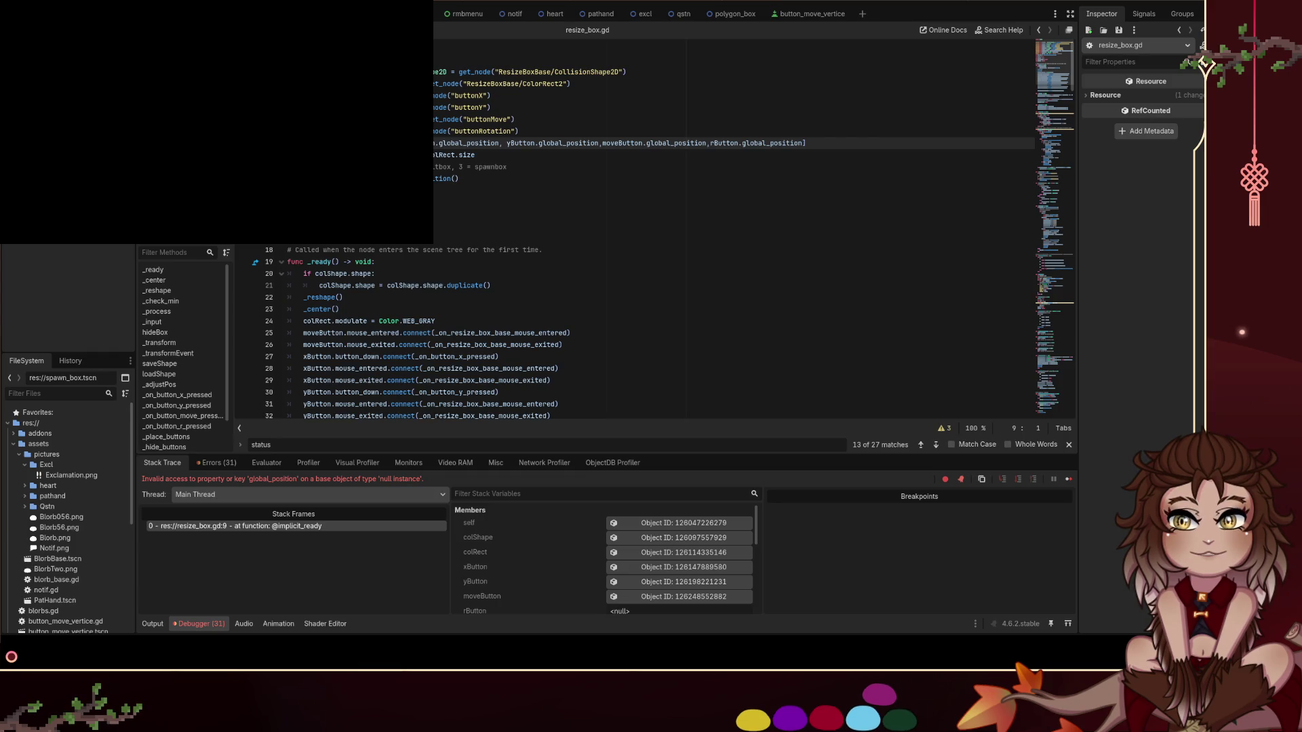
Trace the null-instance crash to rButton on line 9, stop the game, and return to the 2D scene
double_click(729, 144)
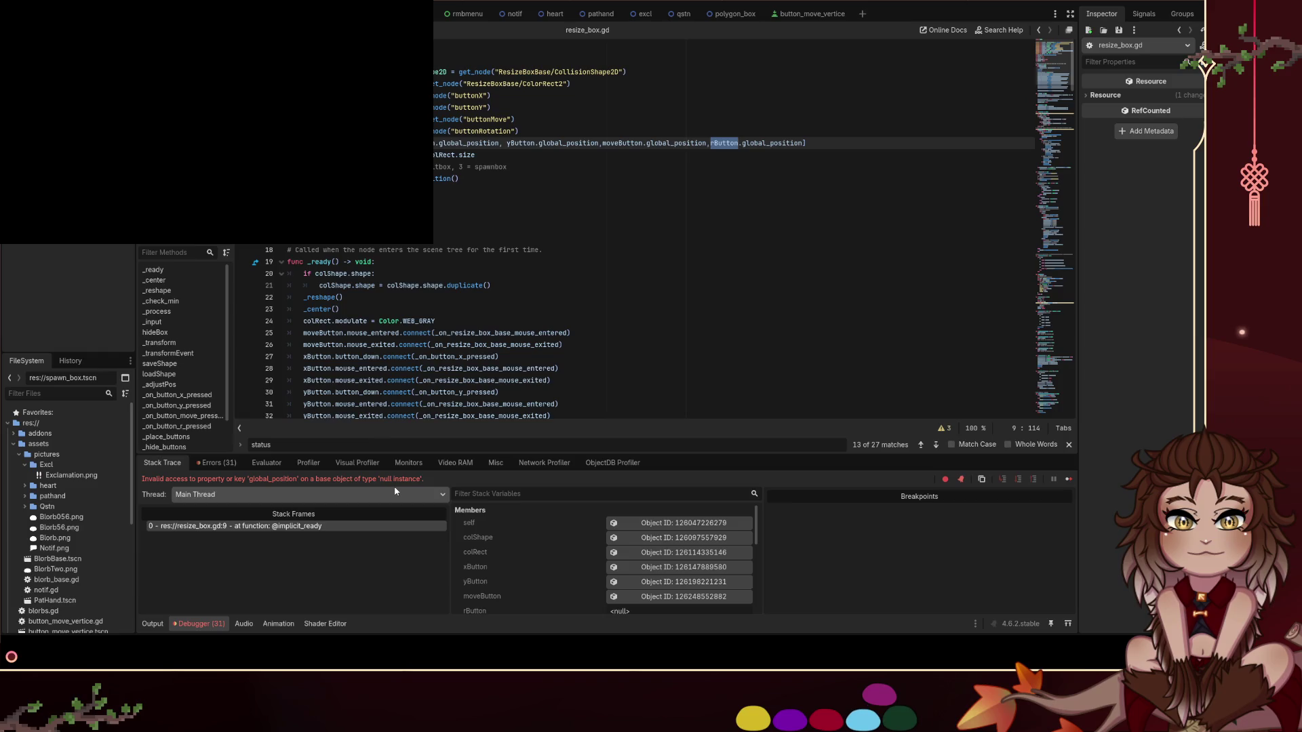
scroll(631, 580, down, 3)
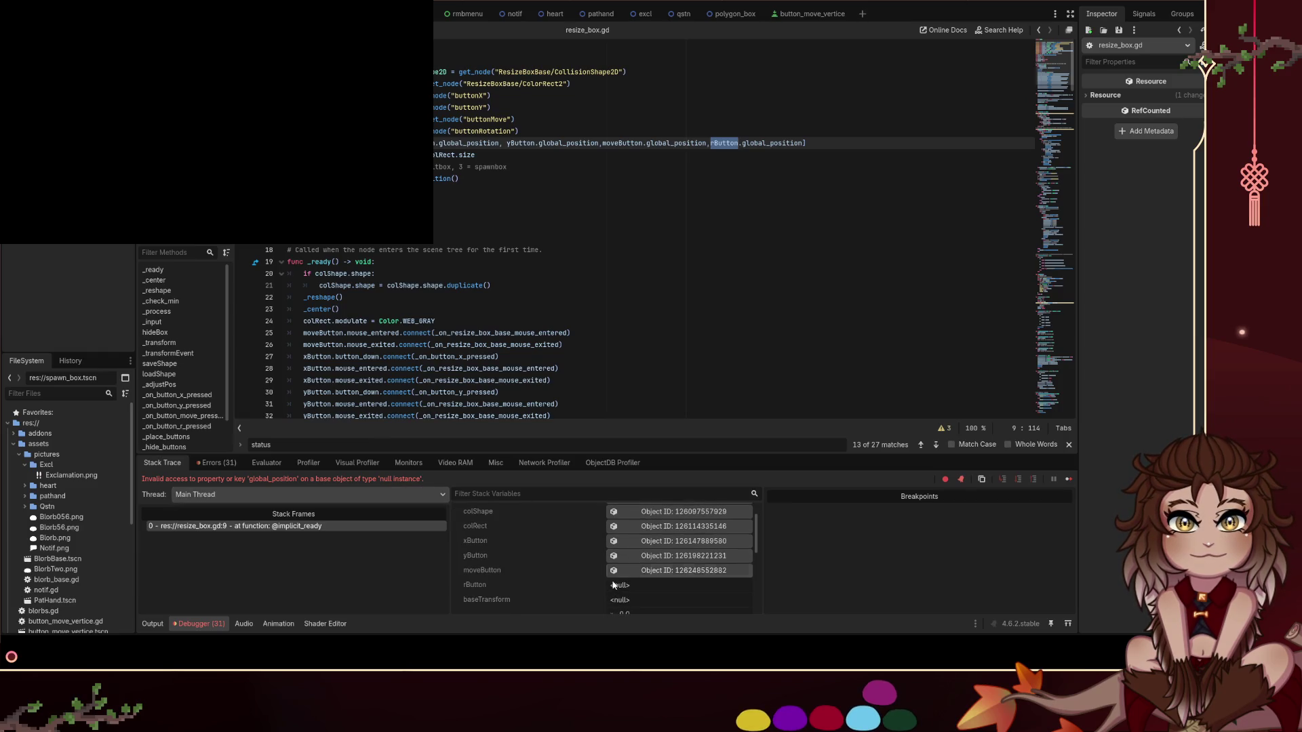
scroll(612, 583, up, 3)
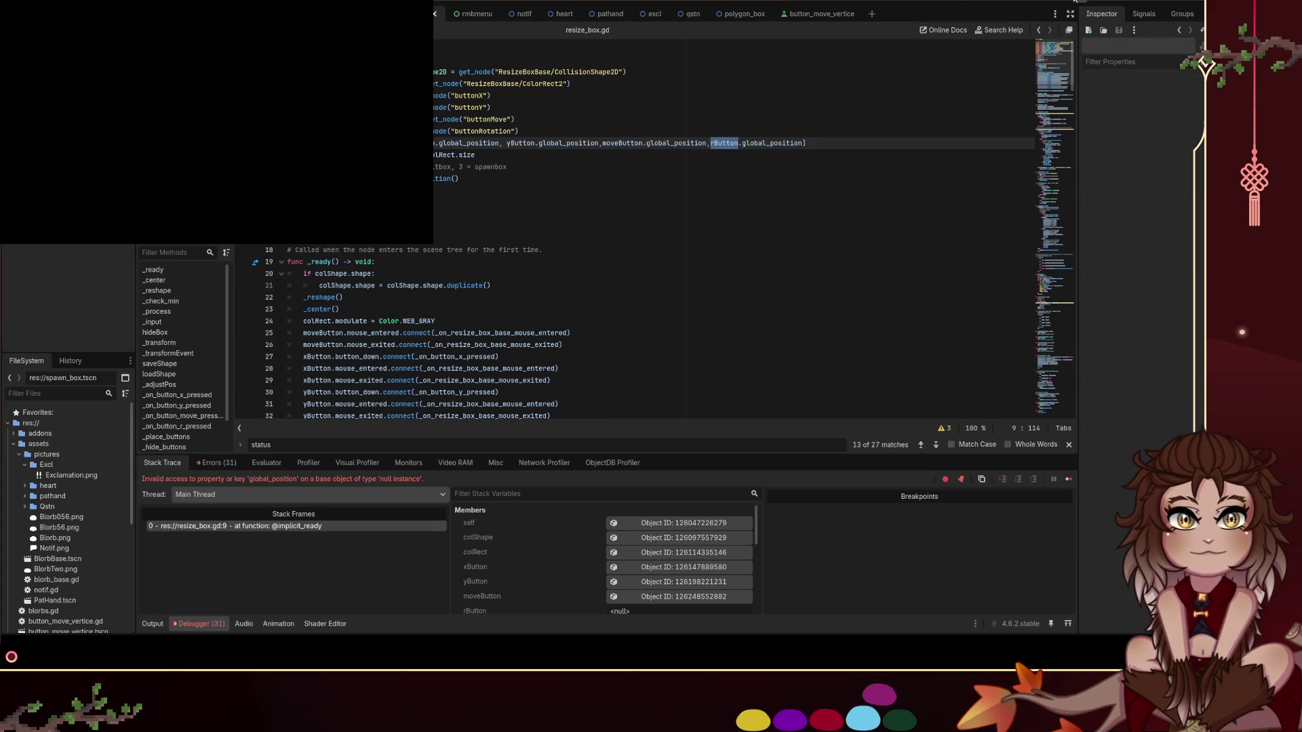
key(F8)
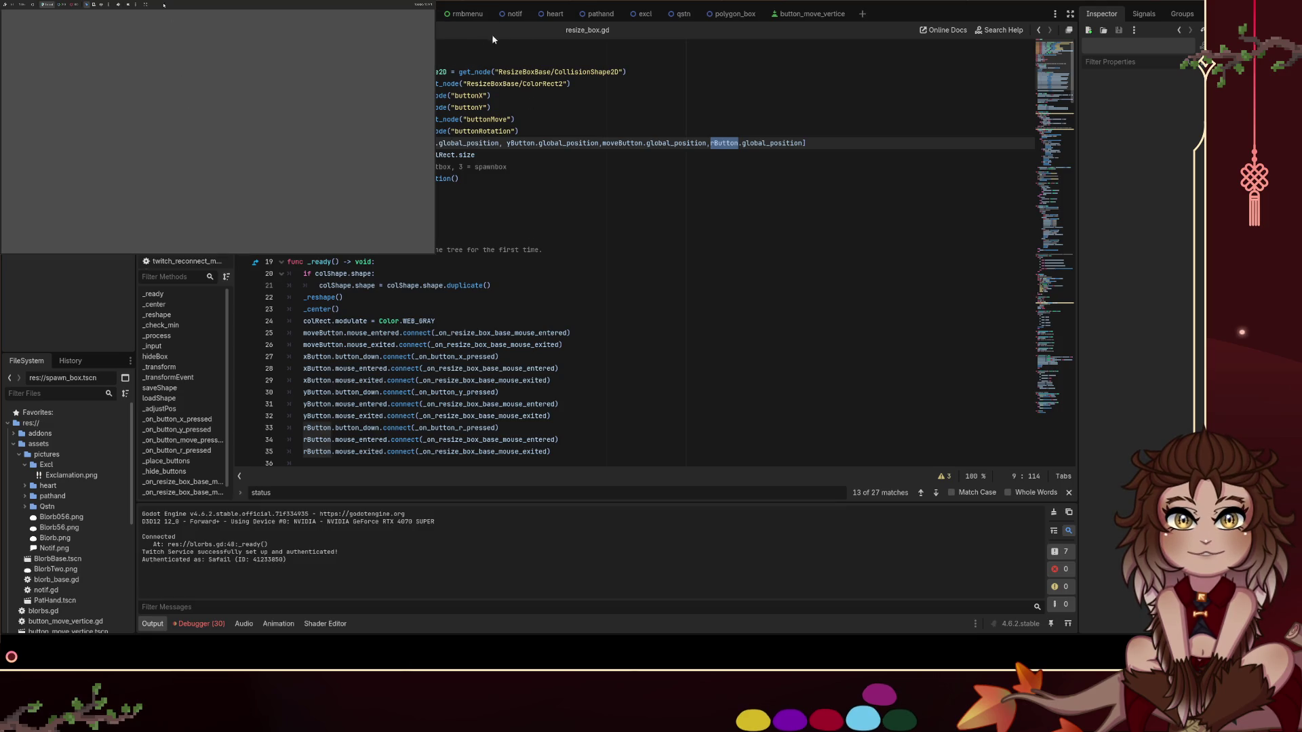
key(ctrl+F1)
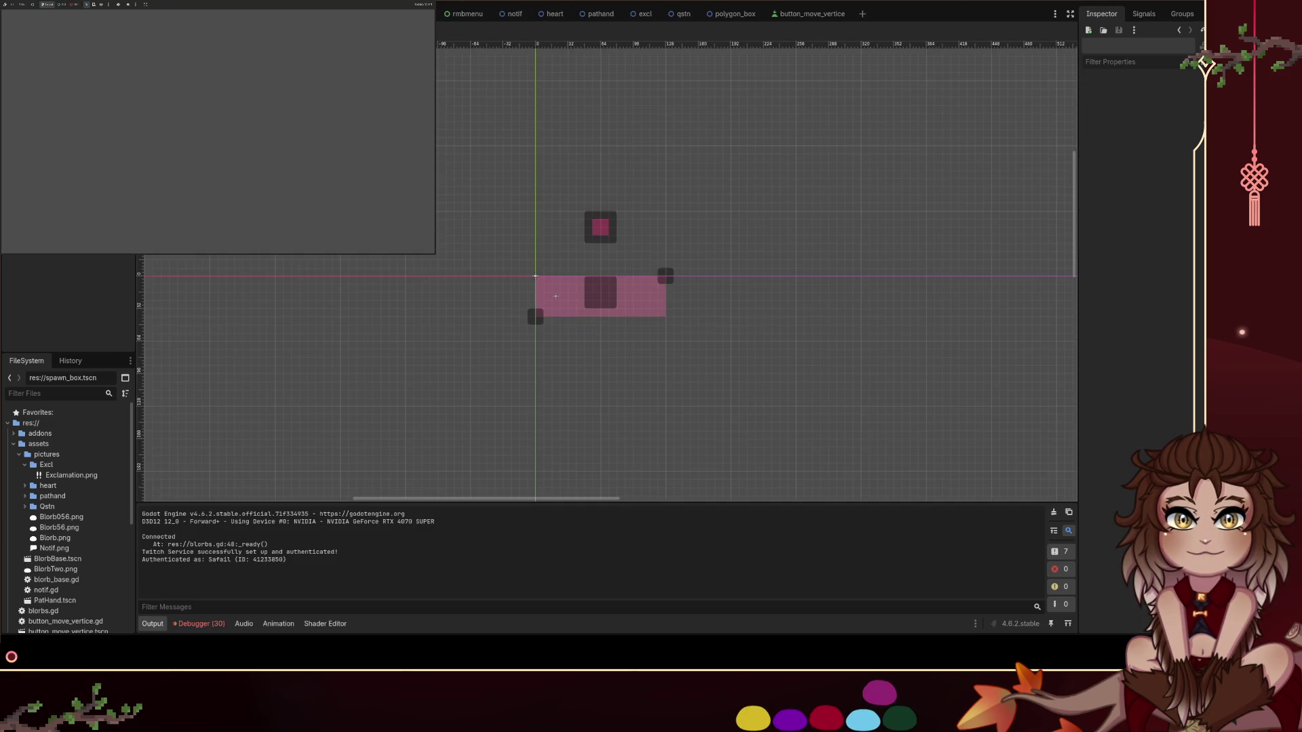
Select buttonRotation, then save resize_box.gd and delete the rButton branch on lines 87–89
click(574, 174)
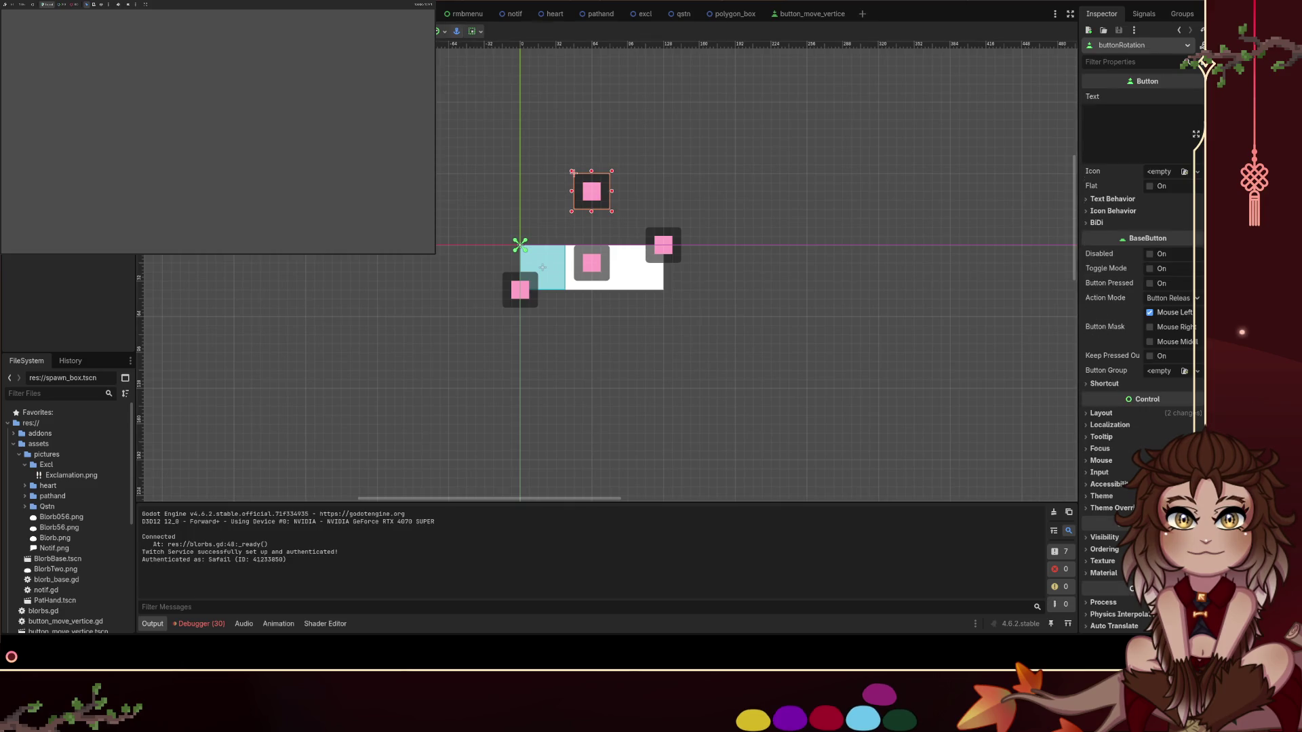
click(568, 2)
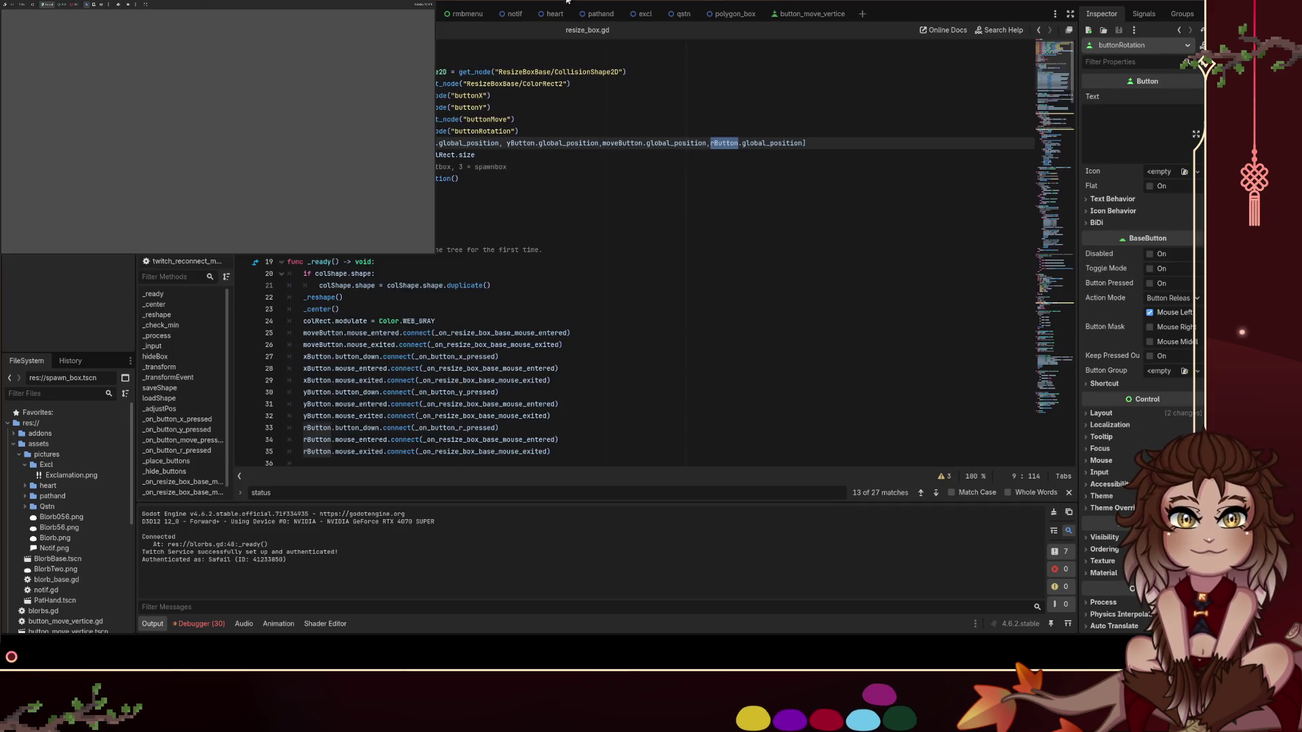
scroll(759, 275, down, 20)
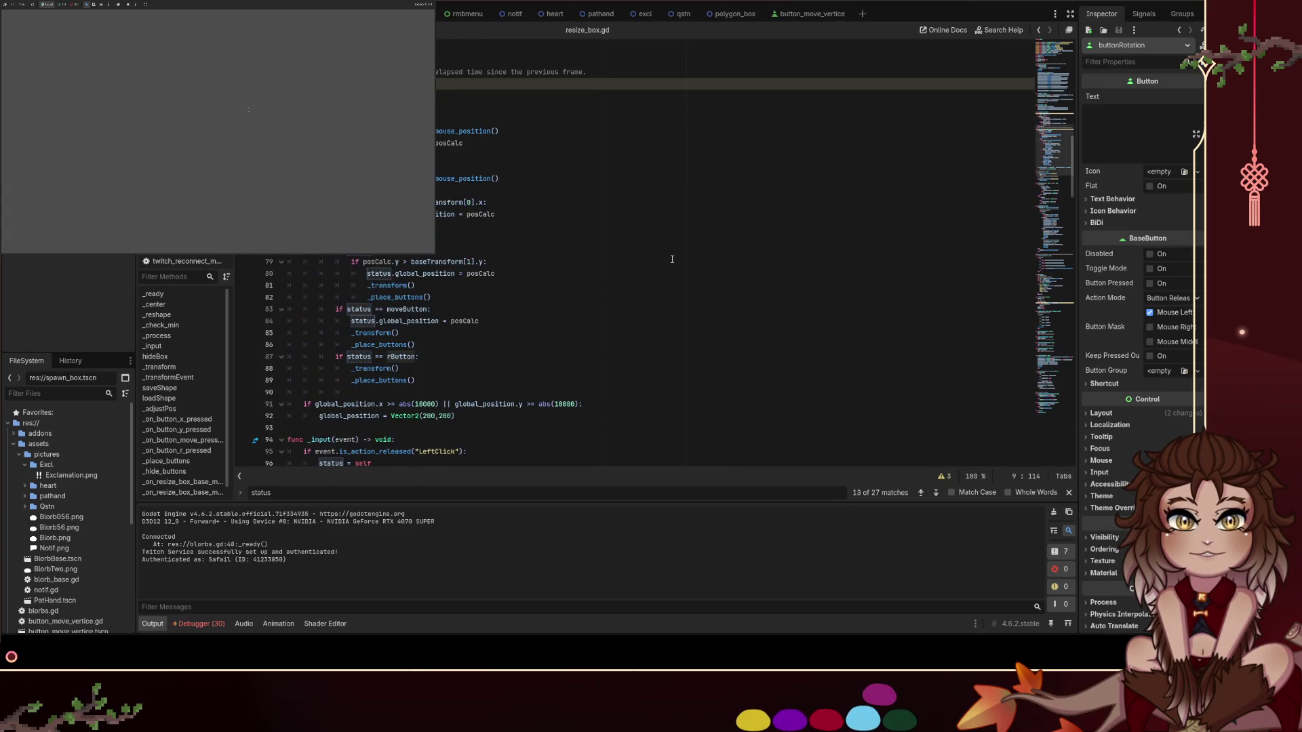
mouse_move(480, 150)
mouse_down()
mouse_move(461, 144)
mouse_move(448, 108)
mouse_move(438, 119)
mouse_up()
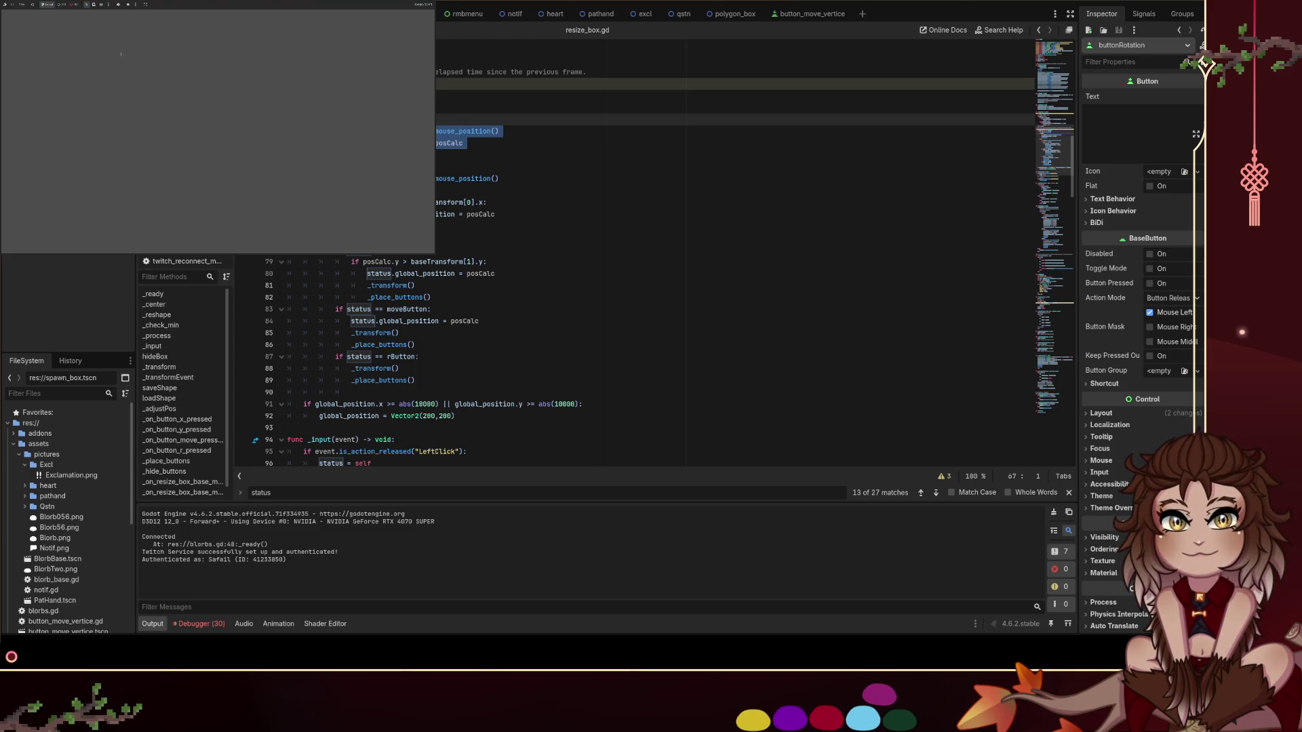
key(ctrl+v)
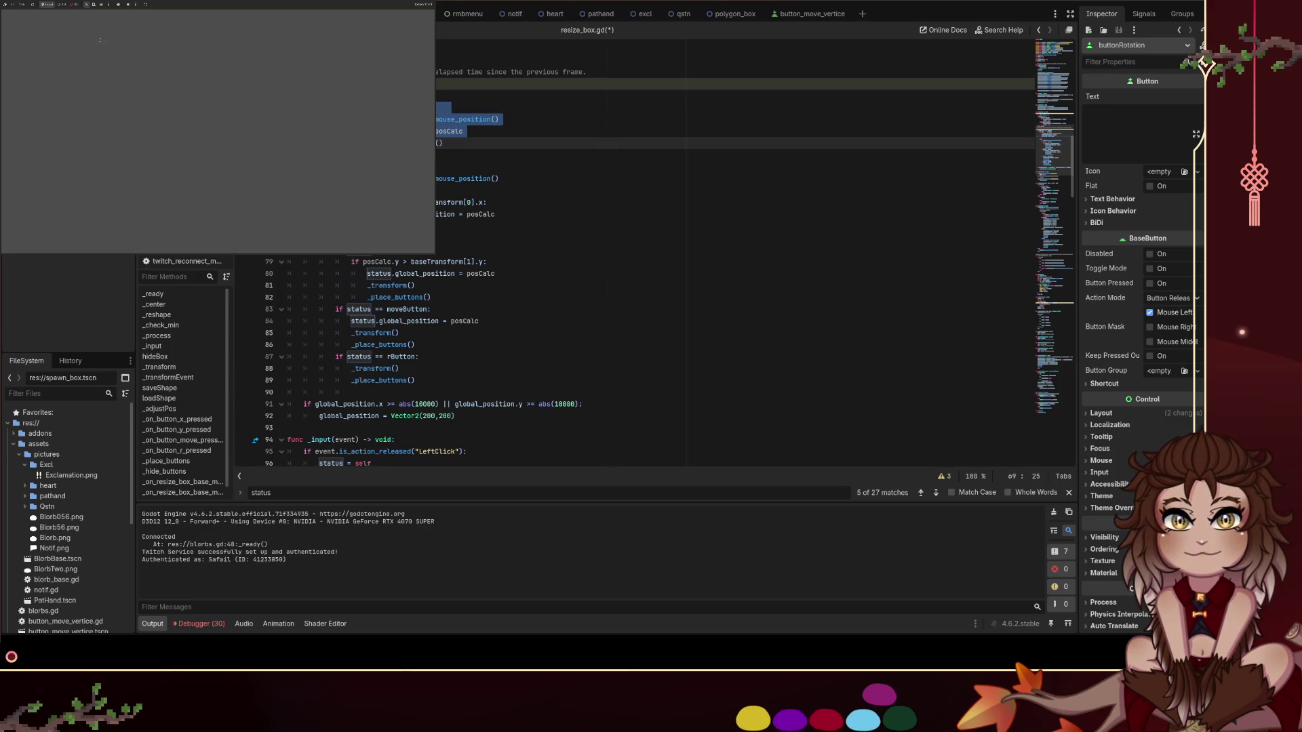
key(ctrl+z)
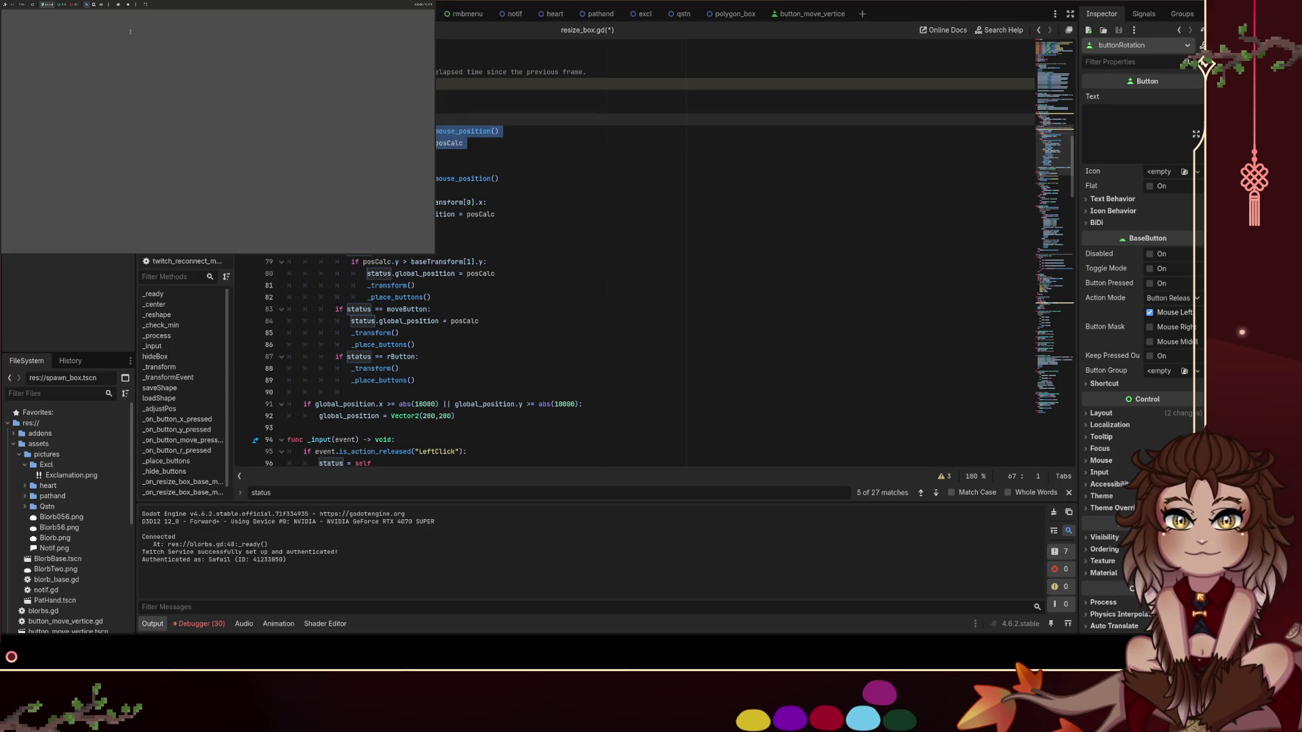
key(ctrl+s)
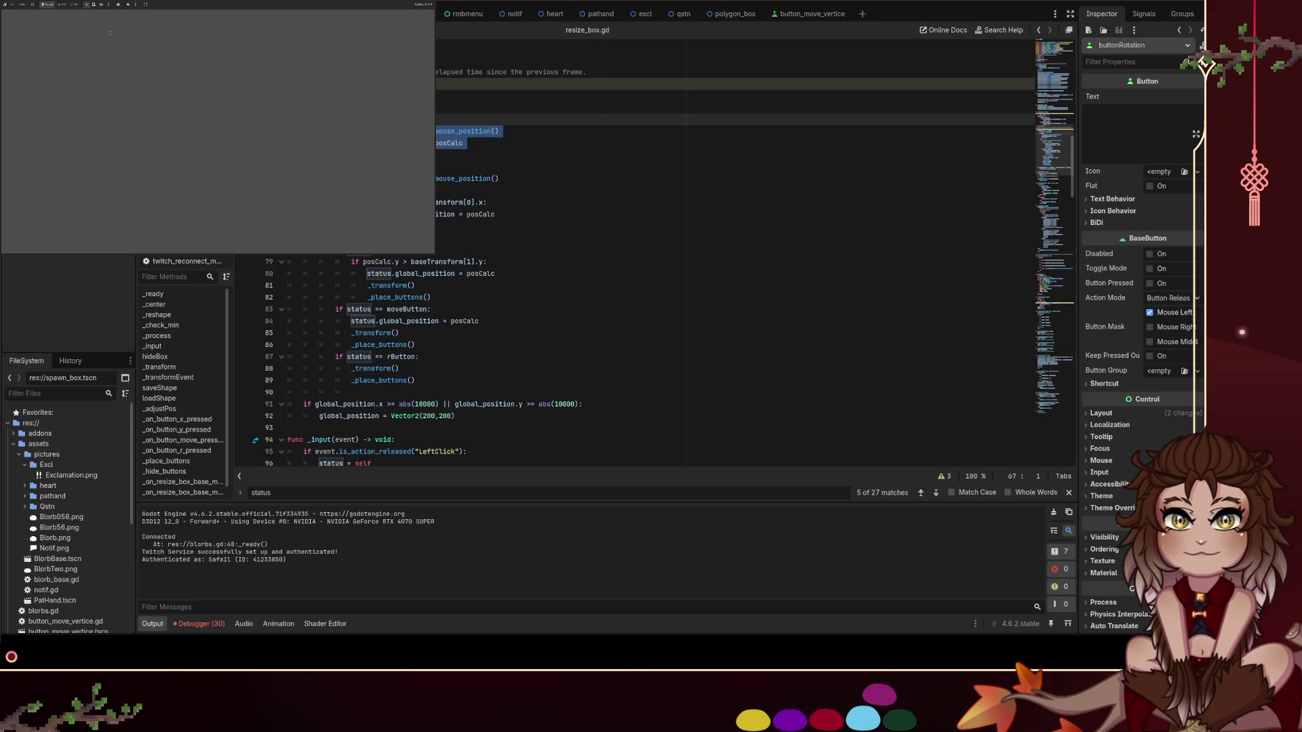
drag(422, 380, 244, 369)
key(BackSpace)
key(BackSpace)
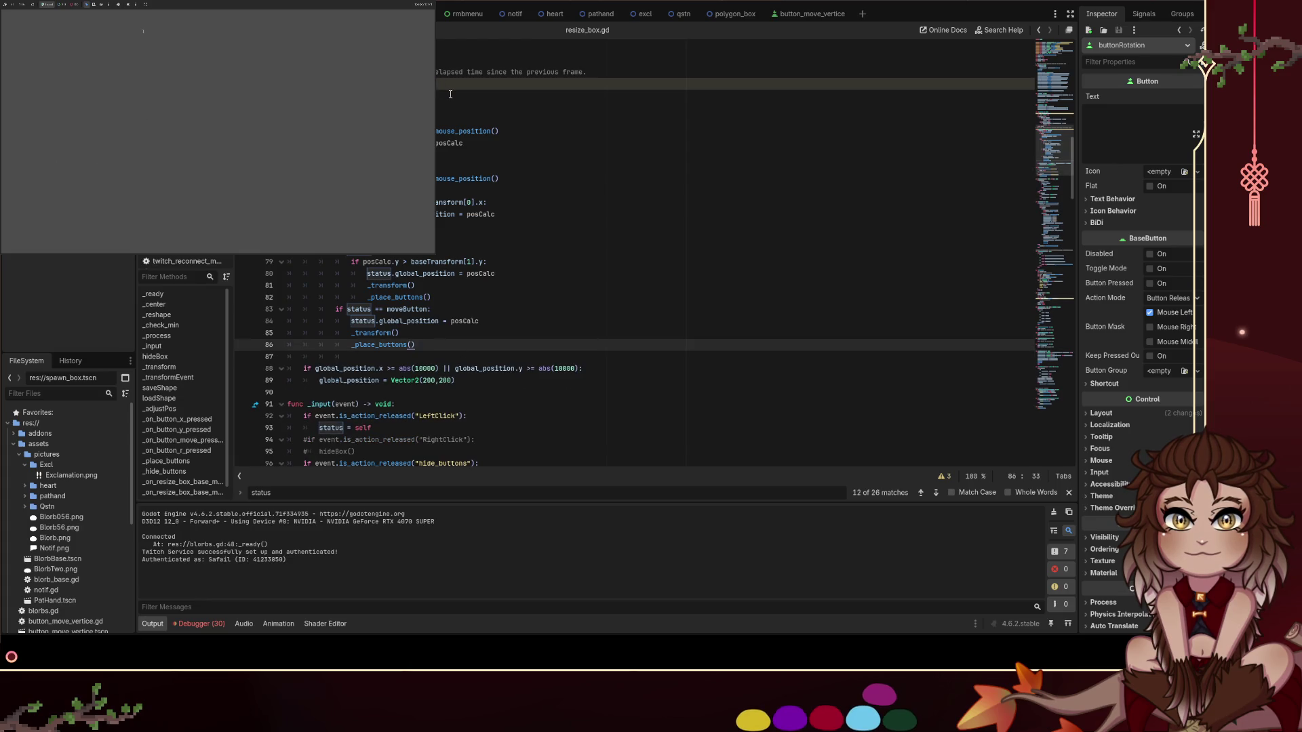
Paste two lines of code at the top of _process and fix their indentation
click(472, 87)
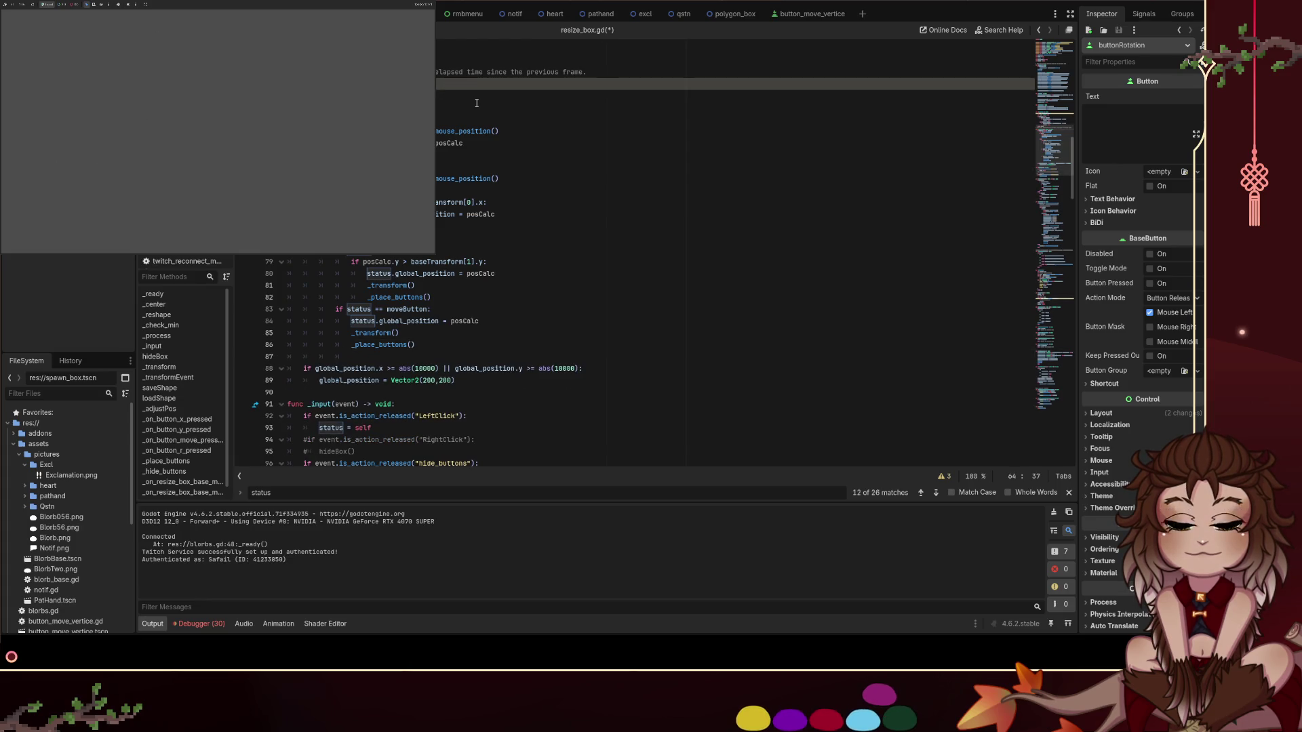
key(Return)
key(ctrl+v)
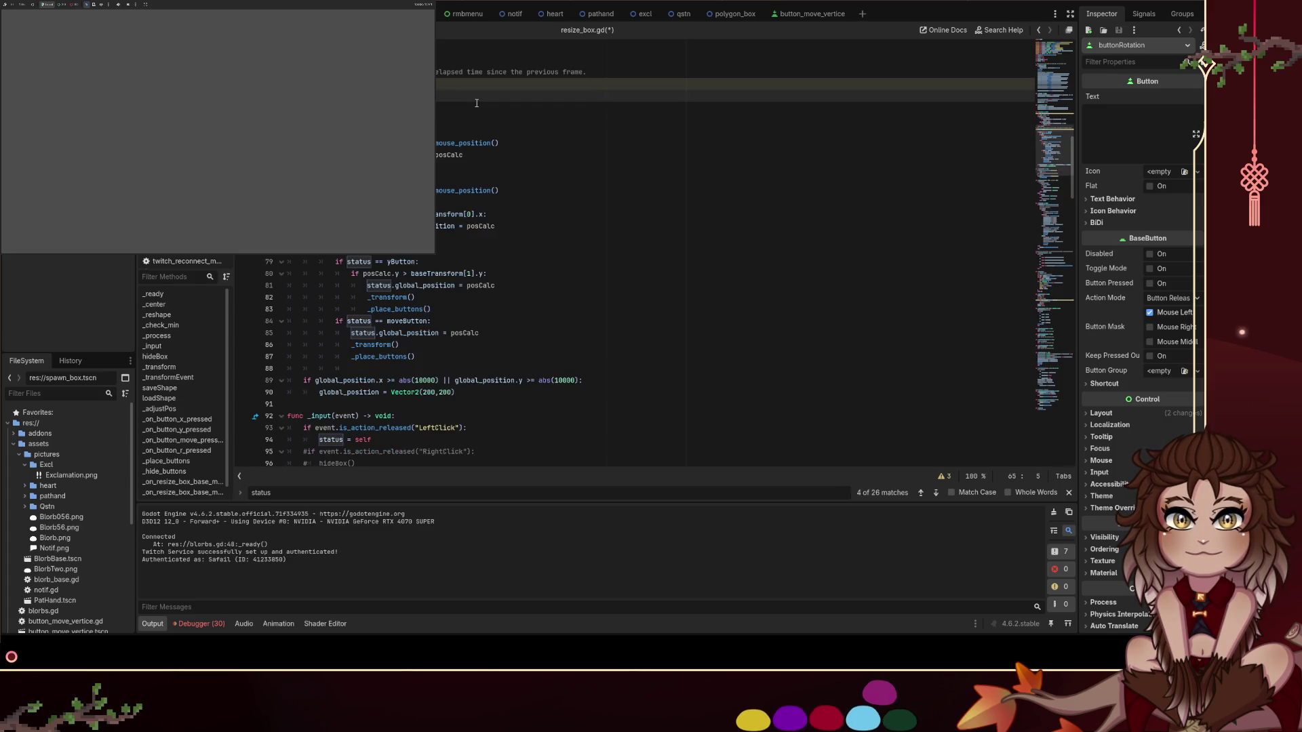
key(Up)
key(ctrl+shift+Return)
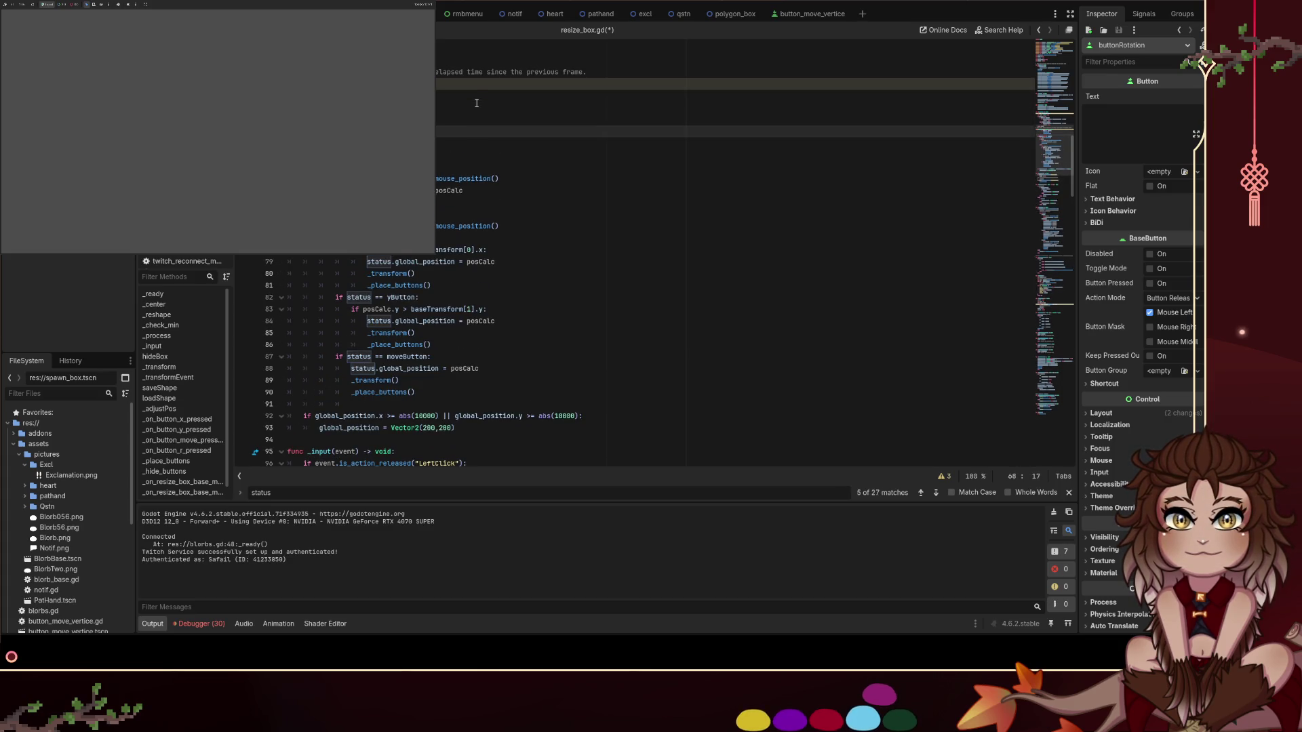
key(Down)
key(Down)
key(Up)
key(Up)
key(BackSpace)
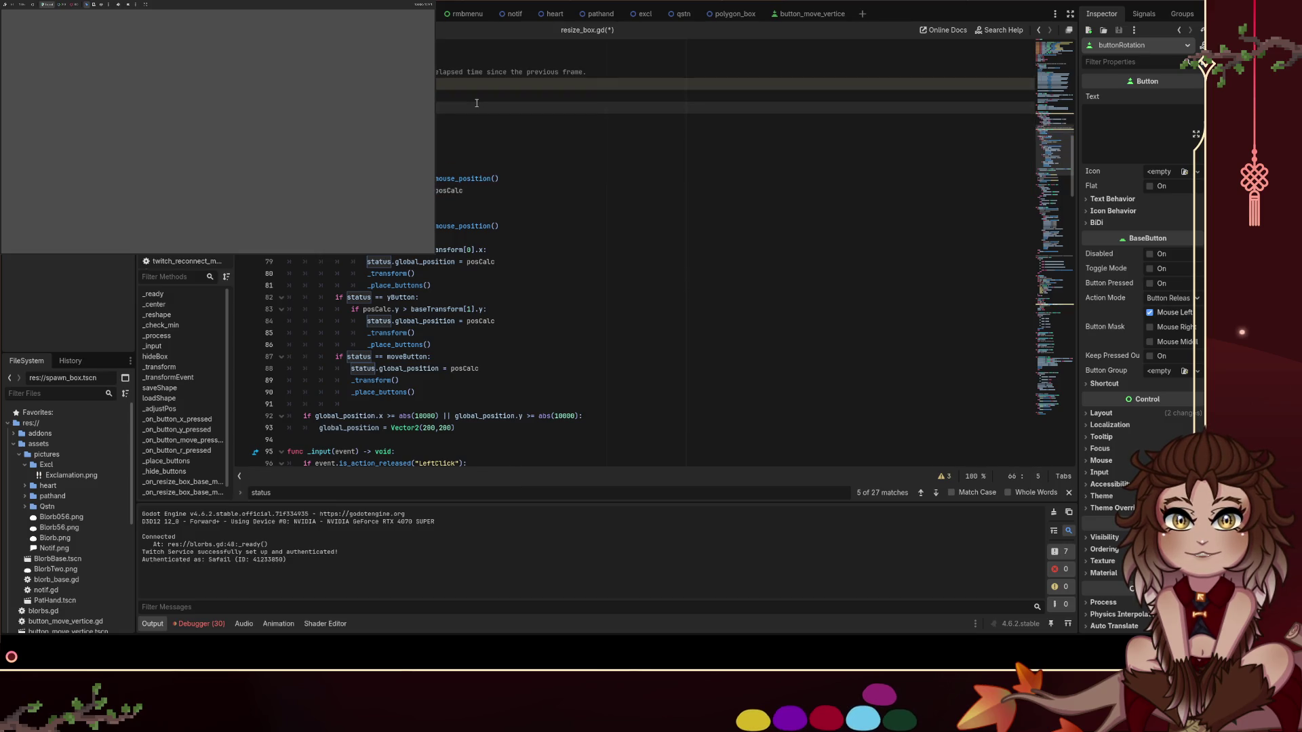
Step through lines 67–69 of _process and save resize_box.gd
key(Down)
key(End)
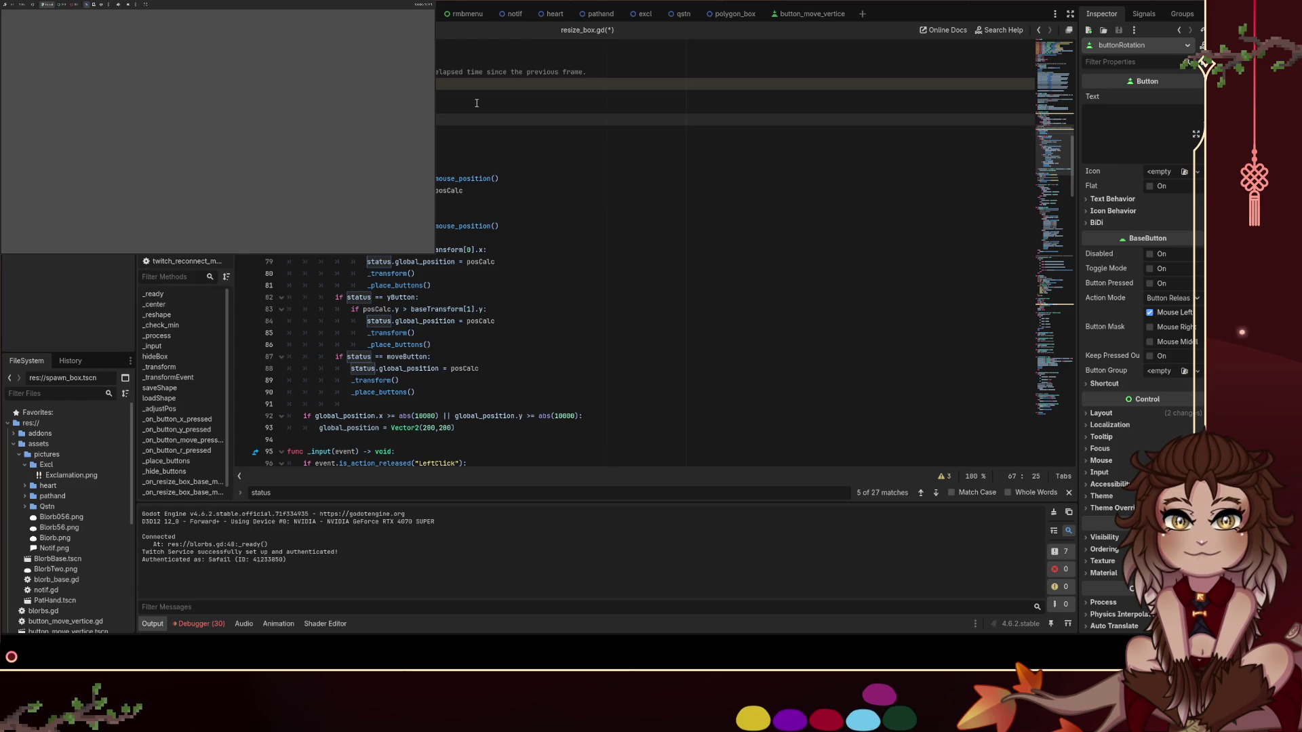
key(Down)
key(Down)
key(Up)
key(Up)
key(Down)
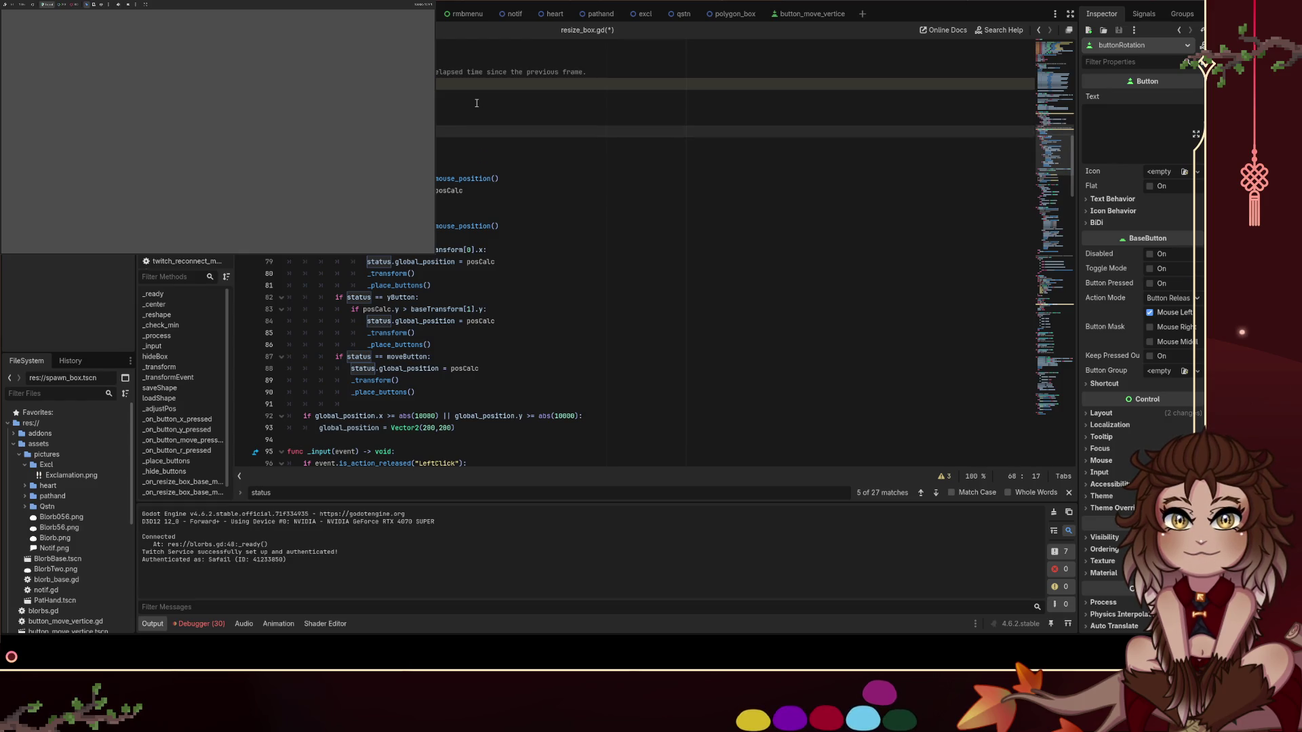
scroll(477, 104, down, 1)
key(Down)
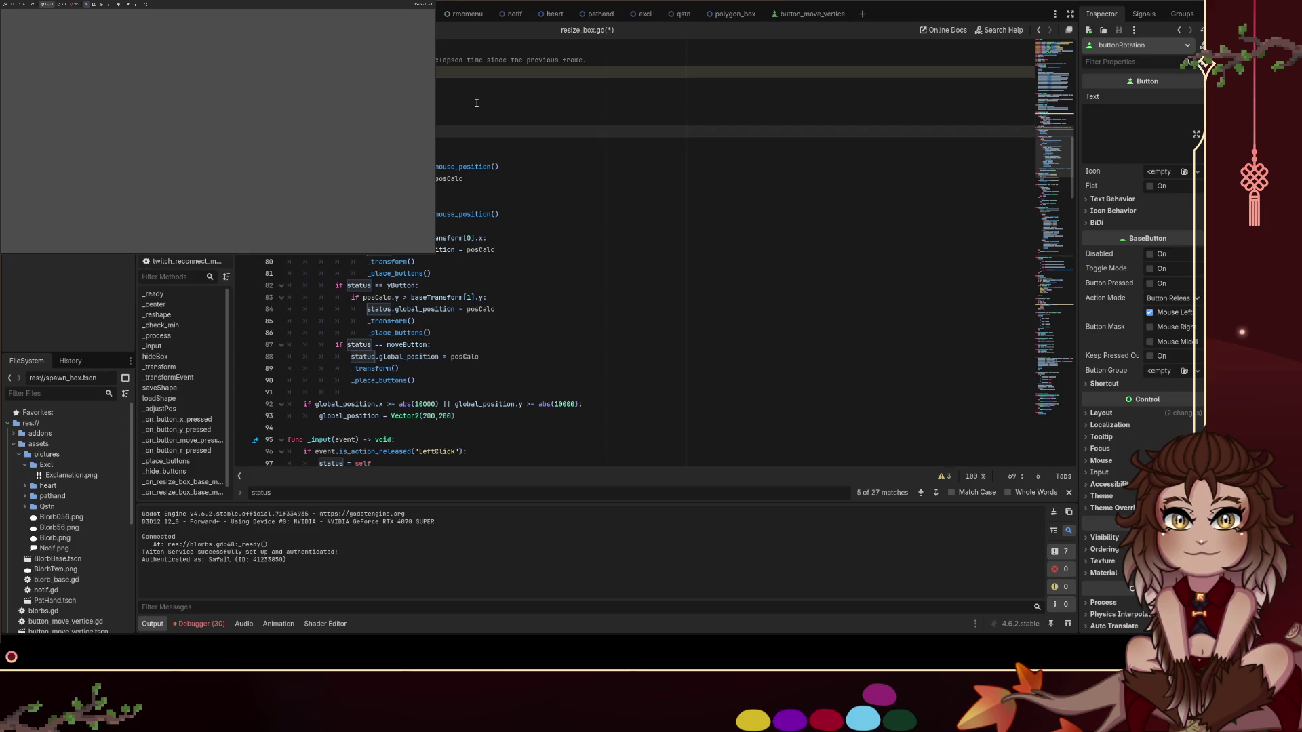
text(p)
key(ctrl+s)
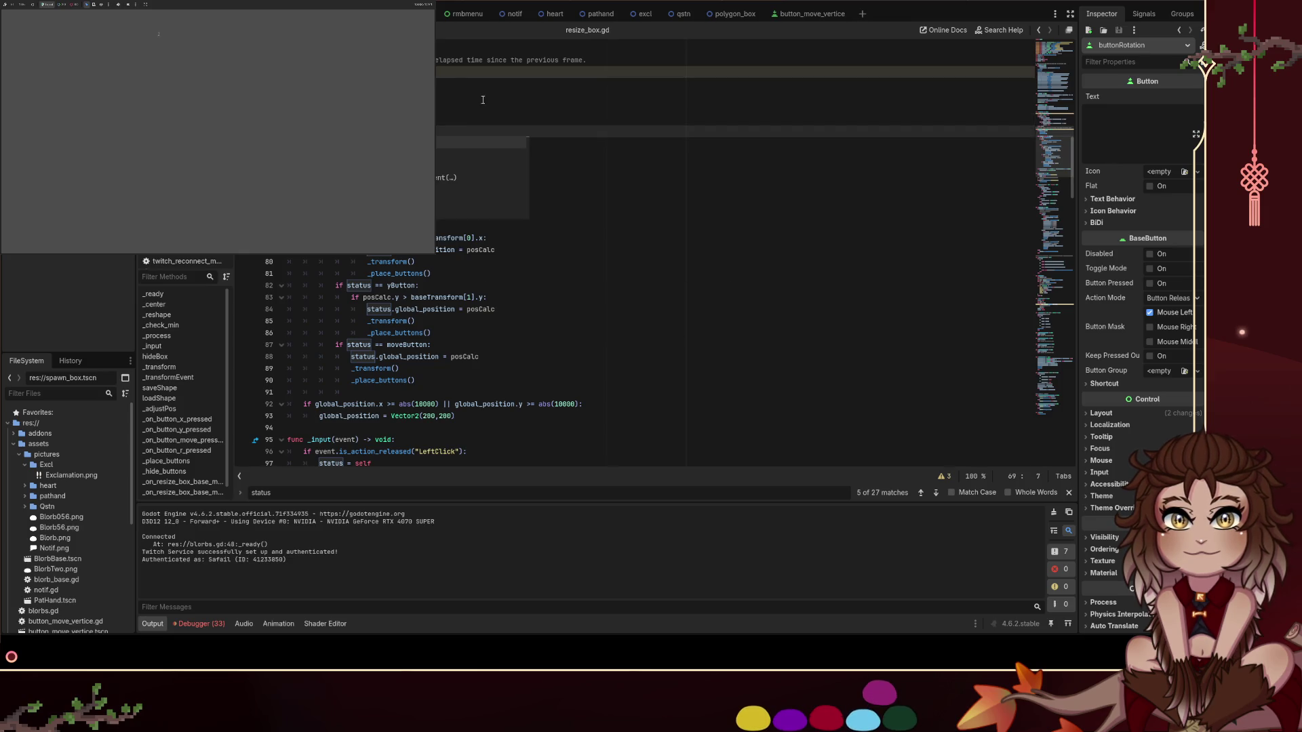
Re-run the project with F5 to test the saved script changes
key(Escape)
key(Up)
key(Up)
key(Up)
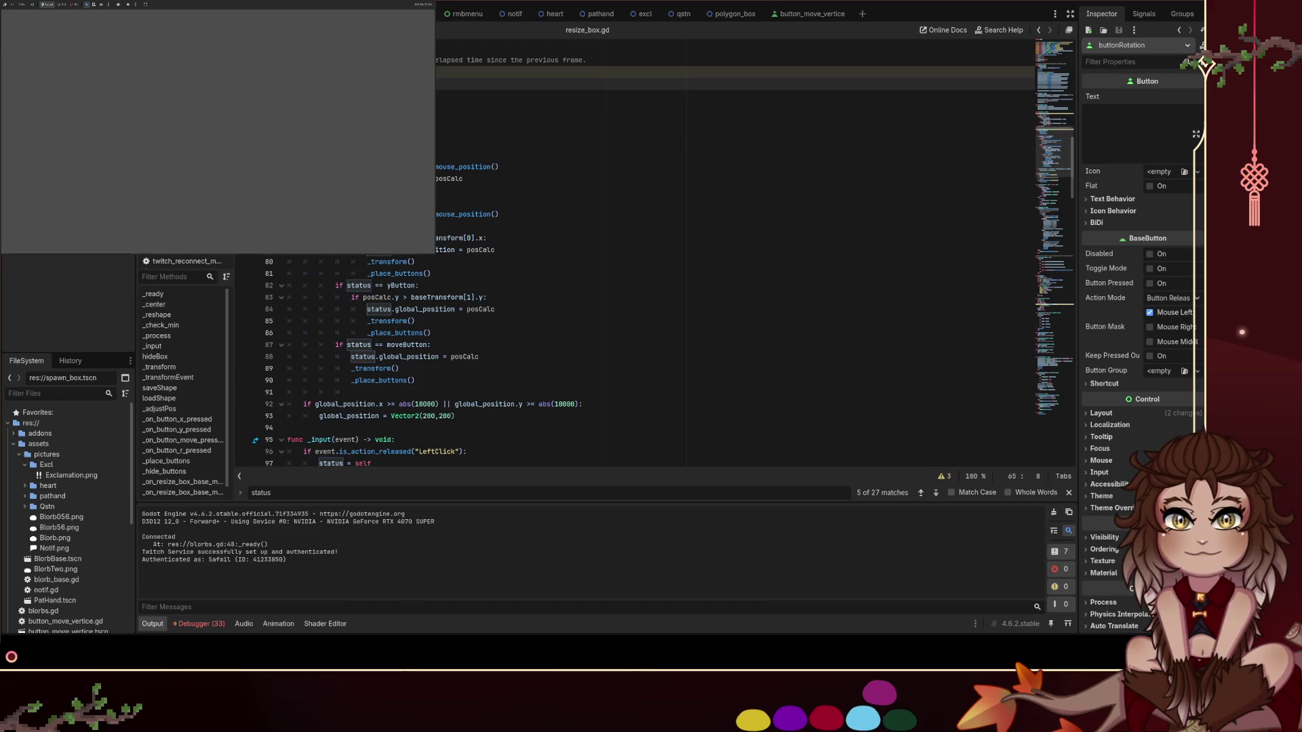
key(F5)
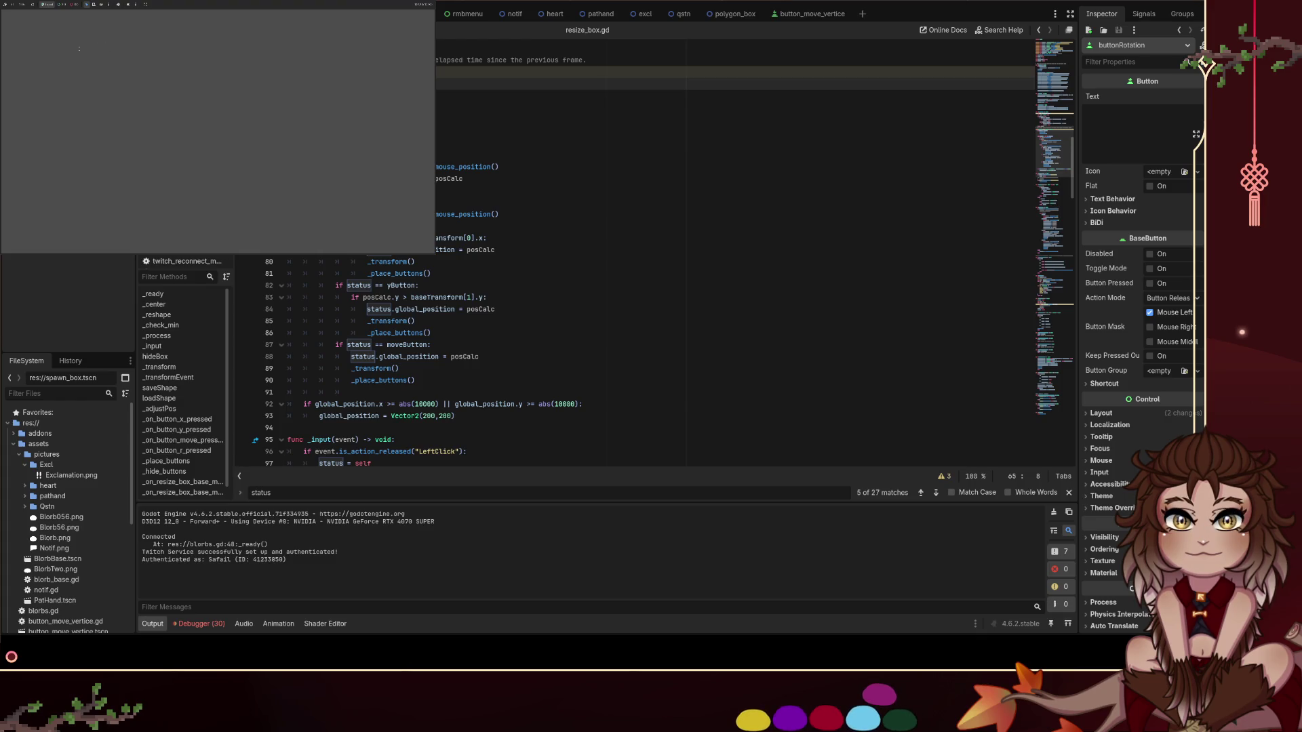
key(Down)
key(Down)
key(Down)
key(Up)
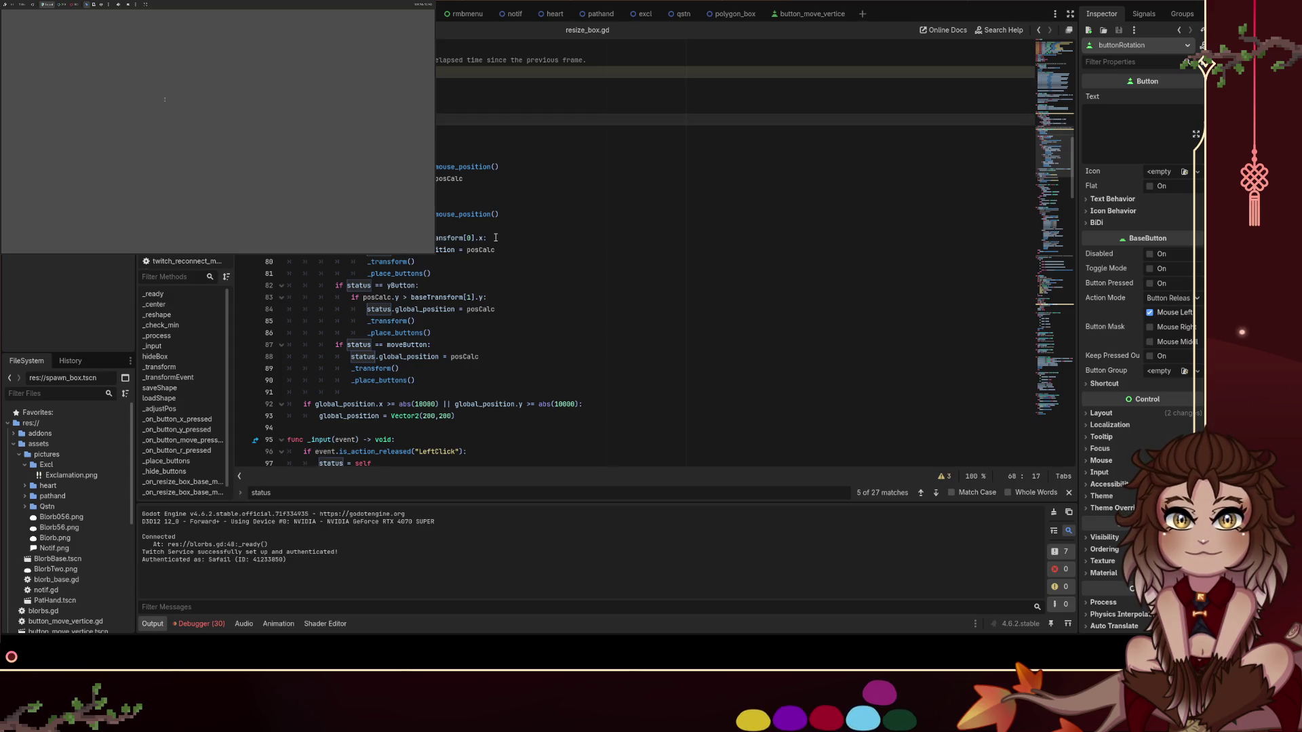
key(Home)
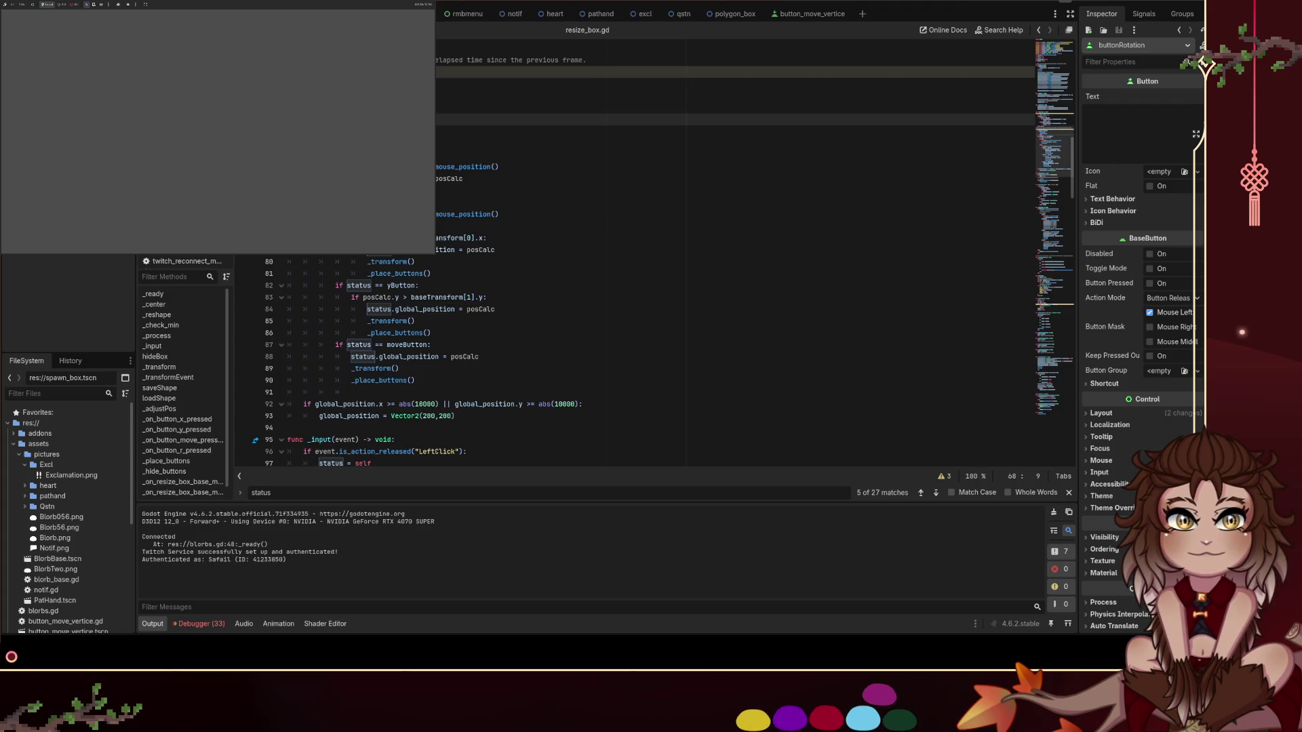
key(F5)
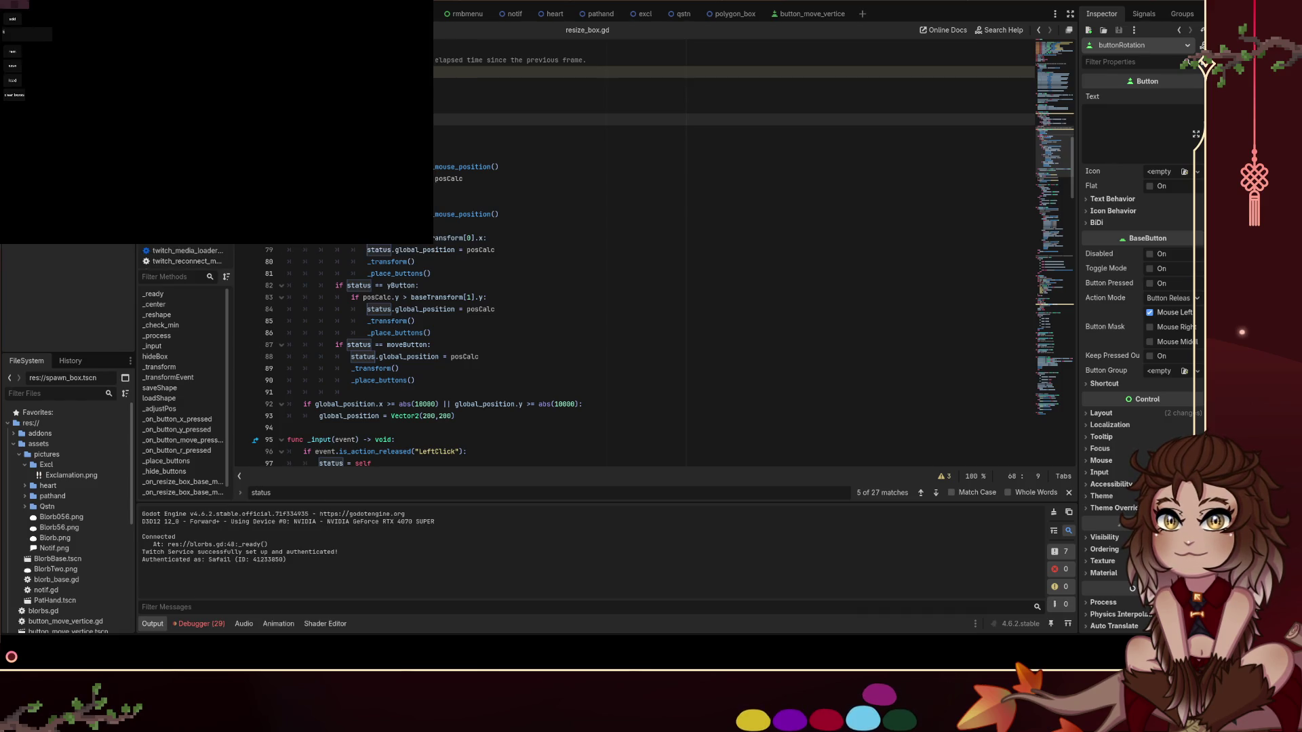
Spawn a polygon box from the running game's right-click options and drag it slightly down-right
right_click(209, 82)
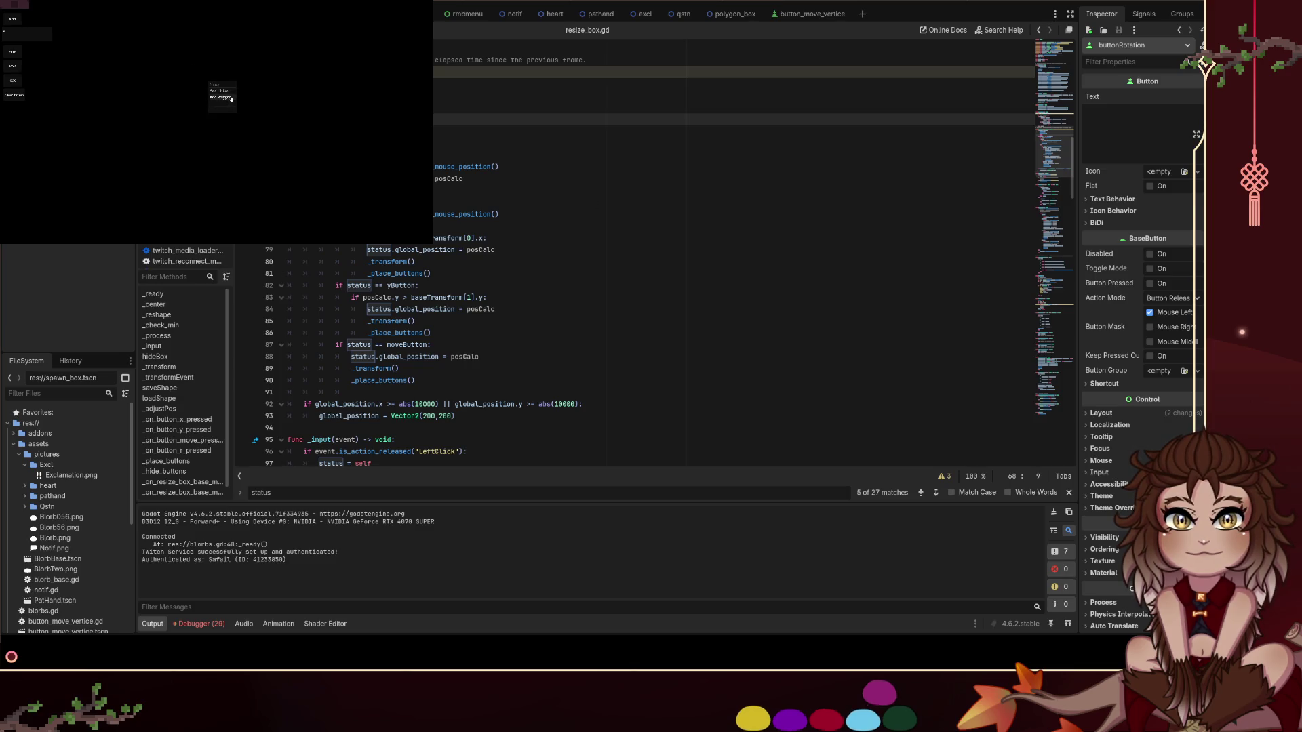
click(229, 97)
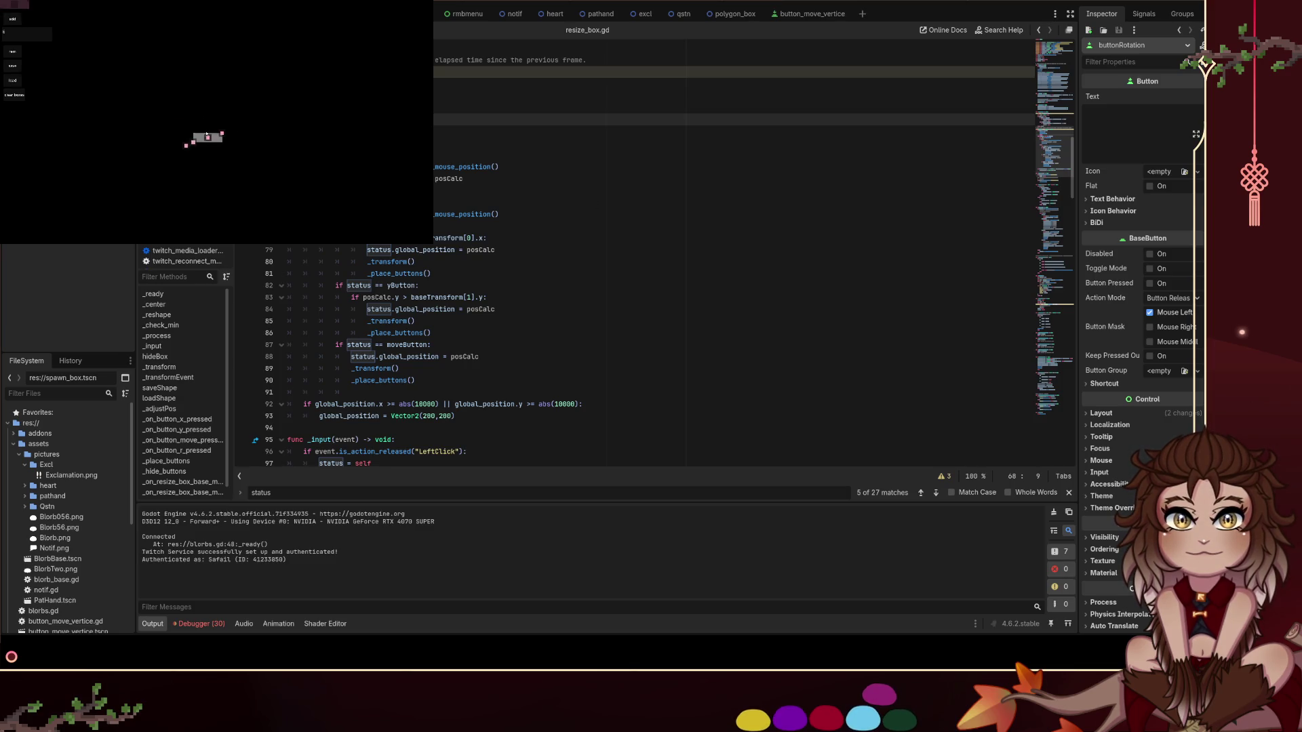
drag(191, 139, 192, 141)
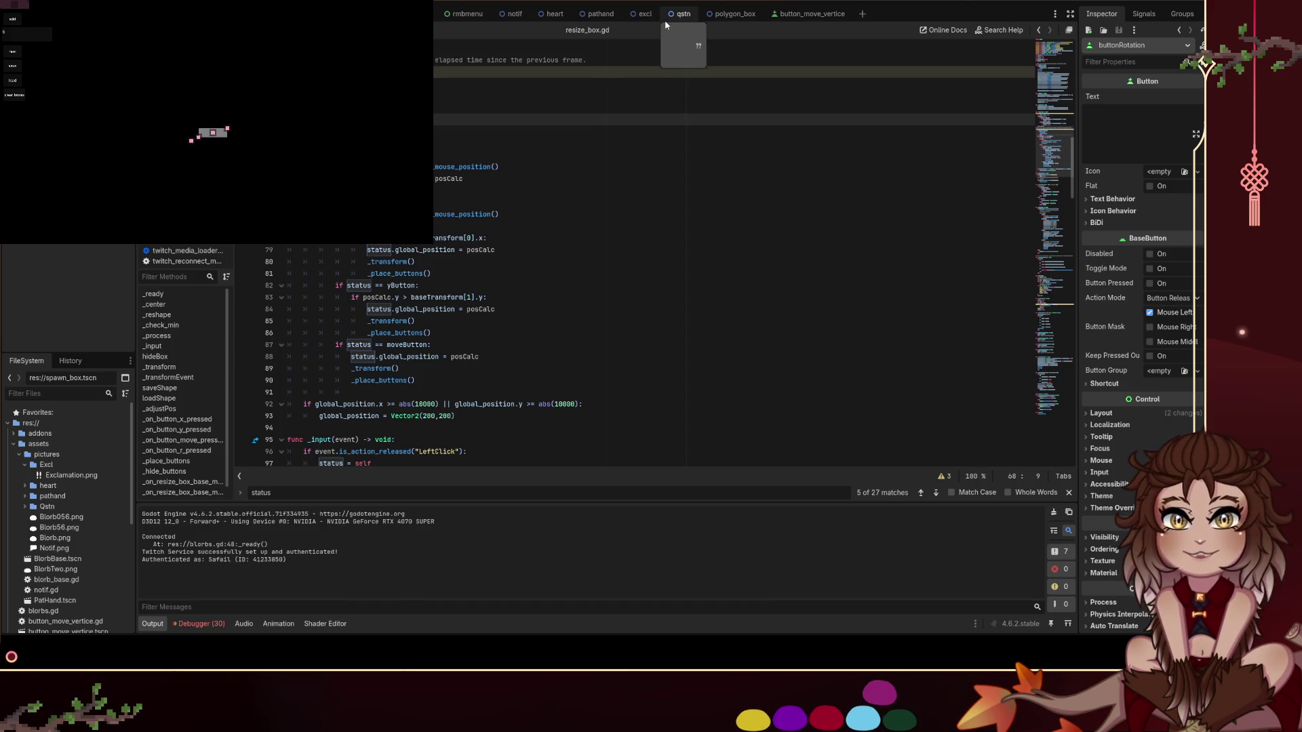
scroll(459, 124, up, 5)
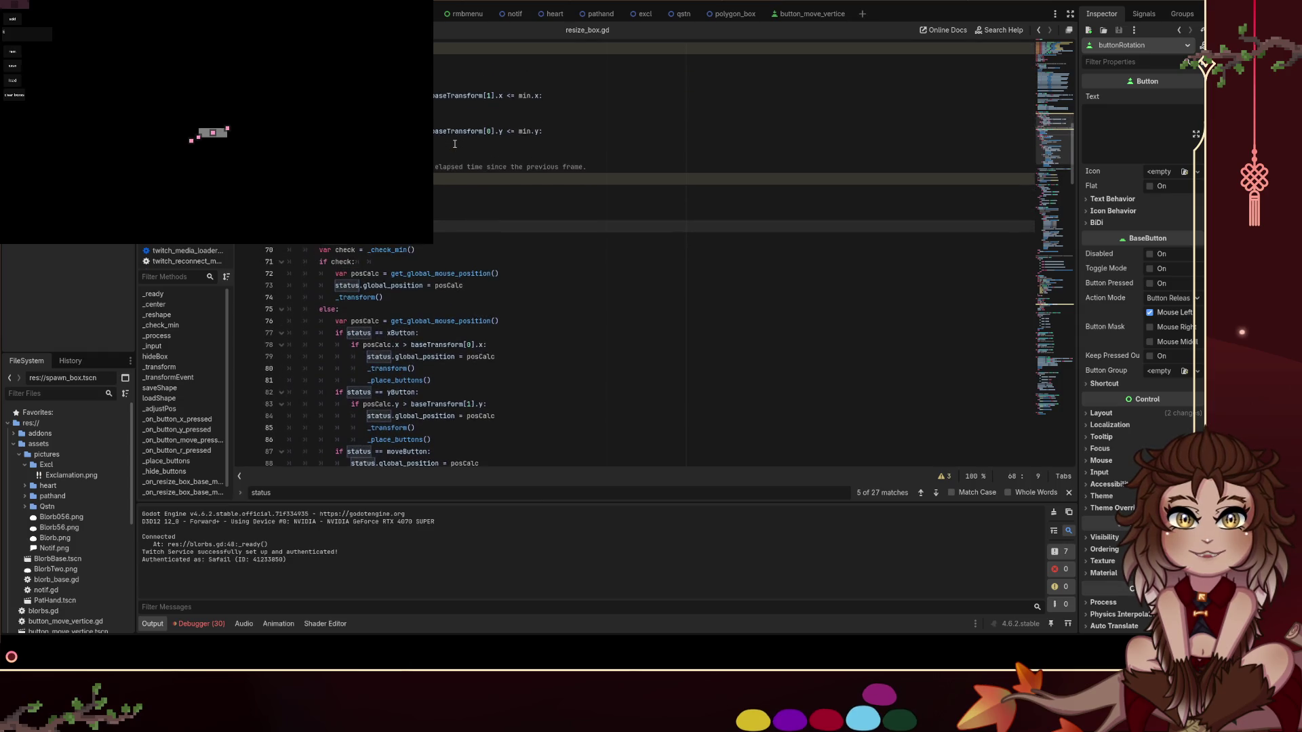
Drag the test box down and to the left by its centre move handle
scroll(455, 143, down, 3)
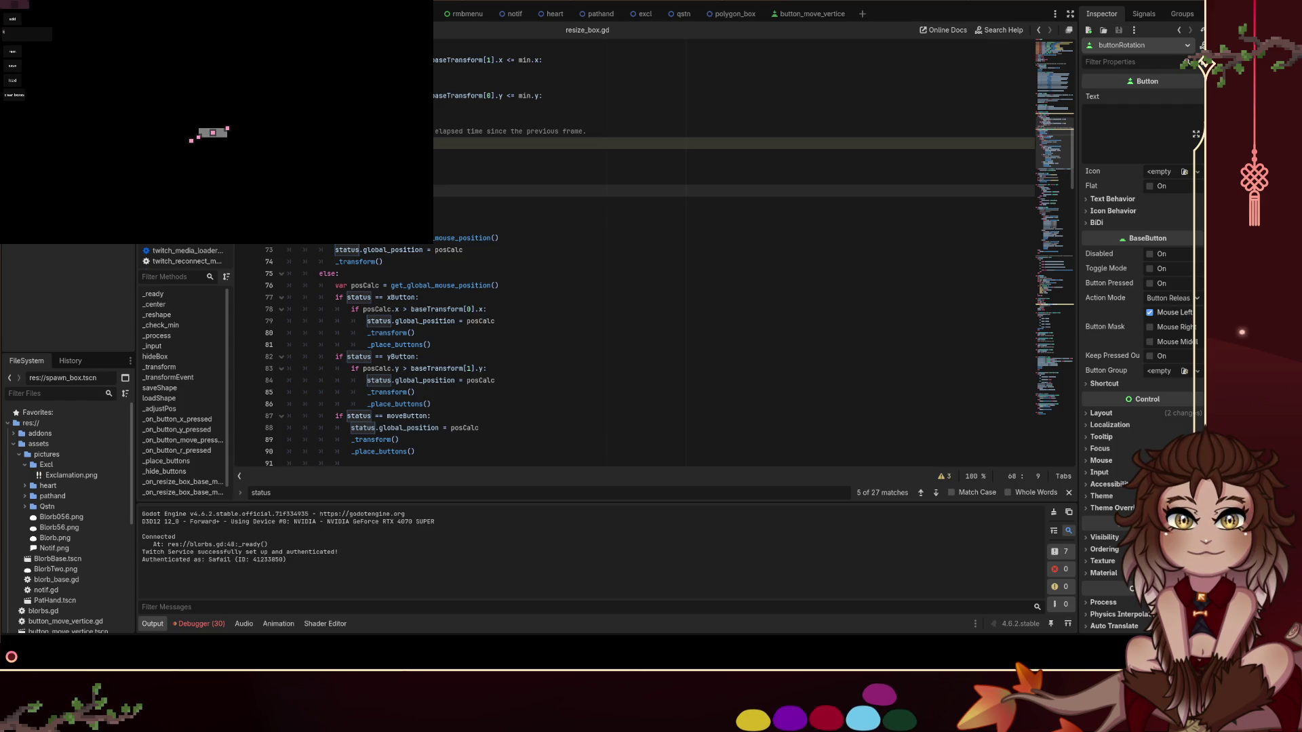
scroll(452, 165, down, 1)
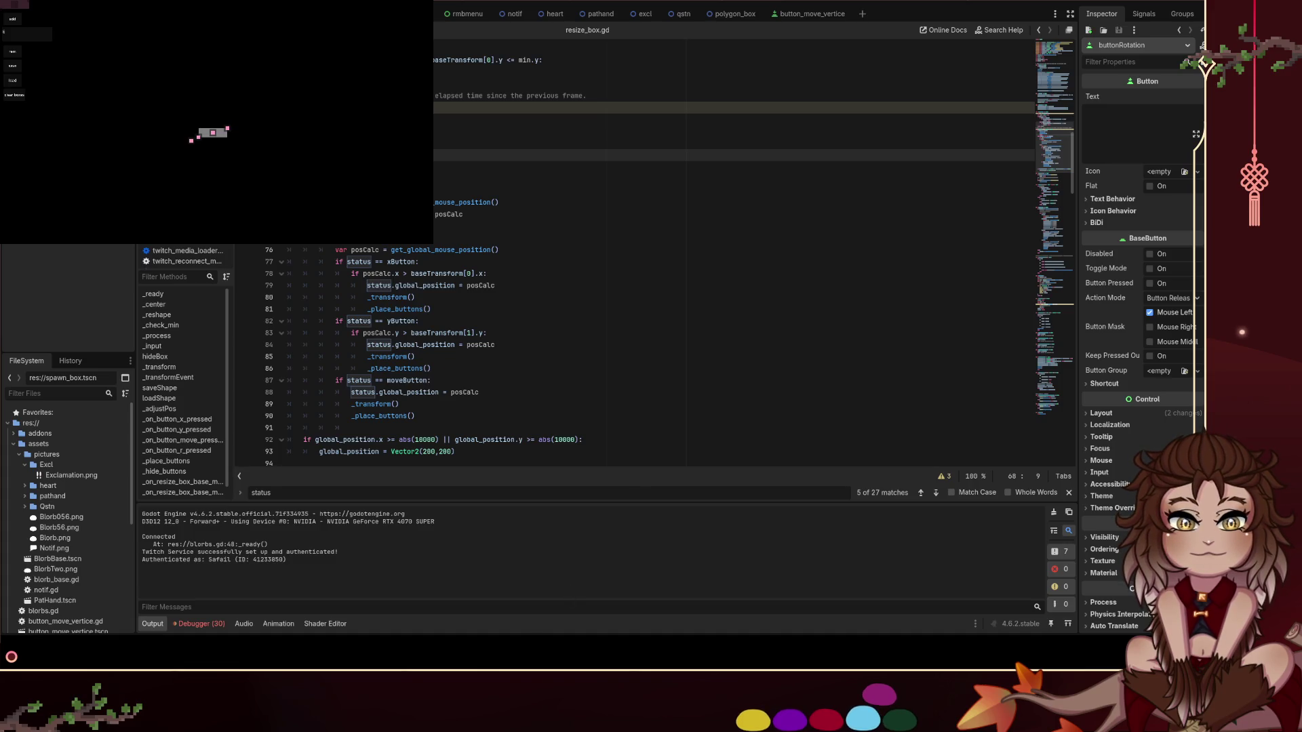
drag(213, 132, 177, 151)
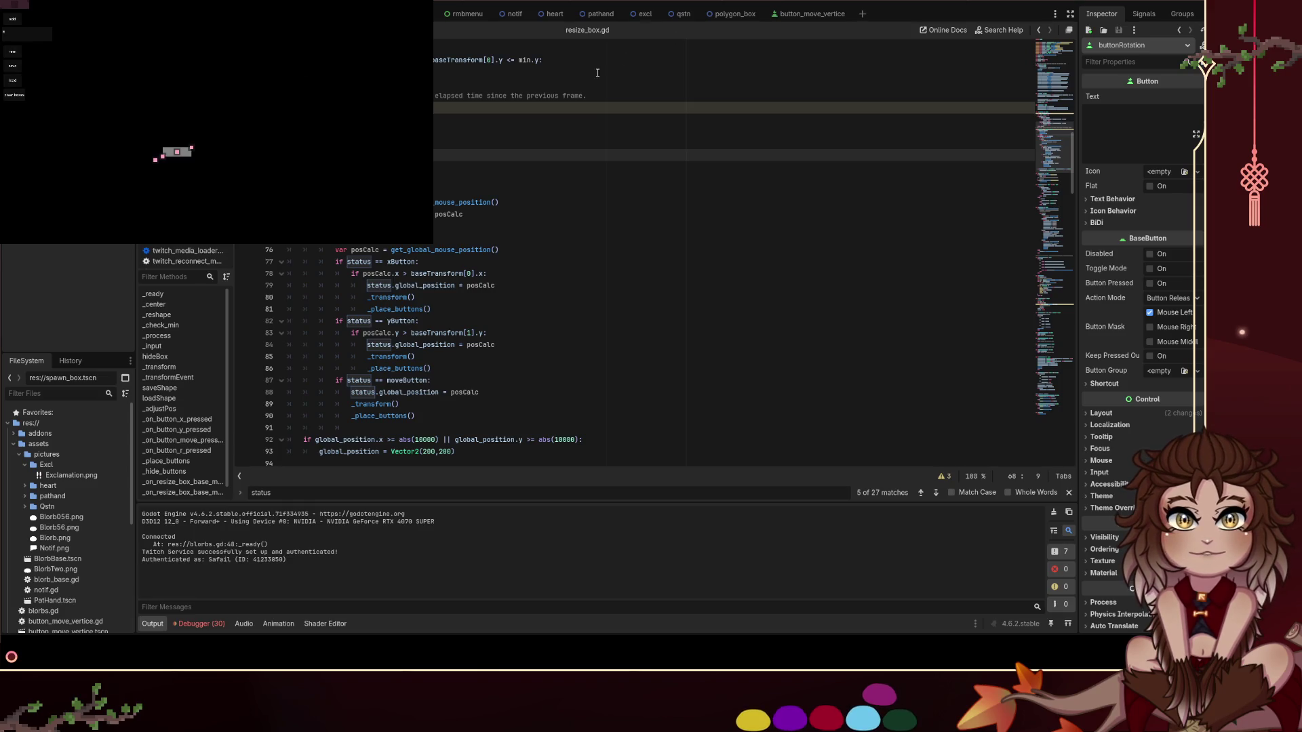
Scroll resize_box.gd to _place_buttons() and select moveButton on line 220
scroll(491, 234, down, 15)
scroll(490, 234, down, 20)
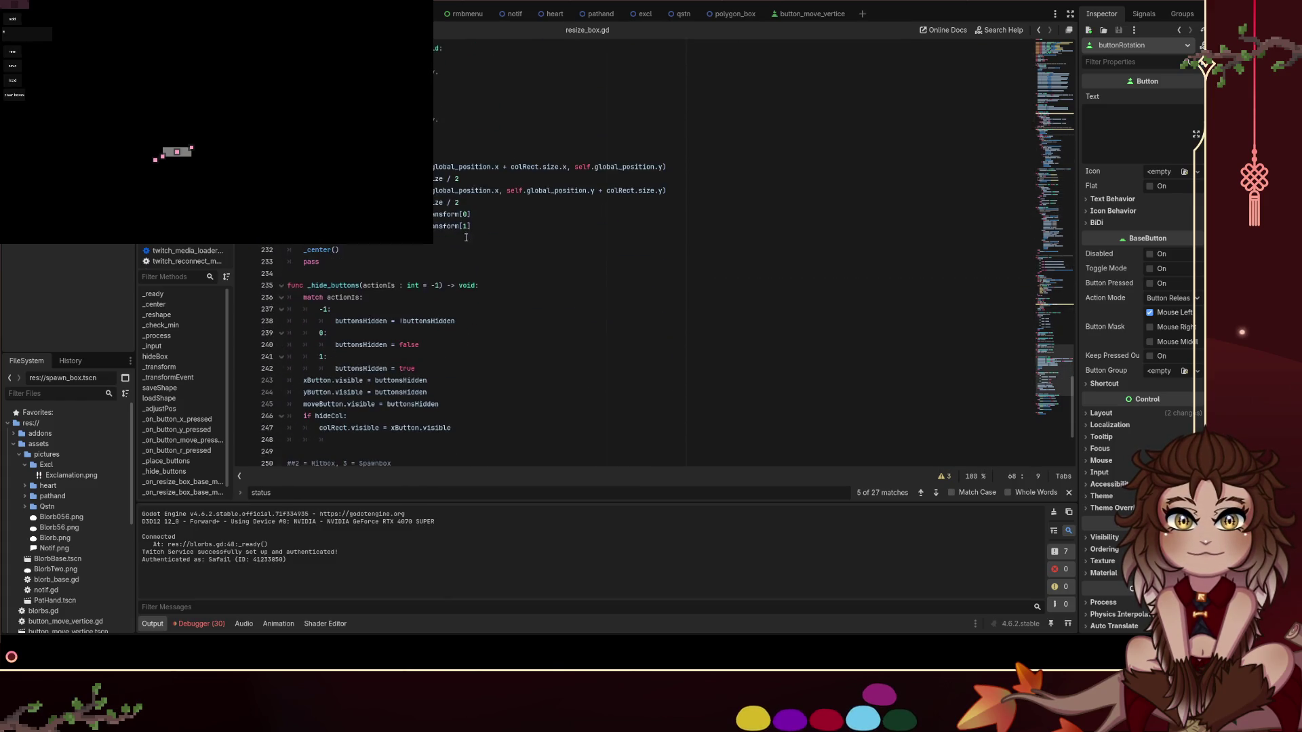
scroll(466, 238, up, 3)
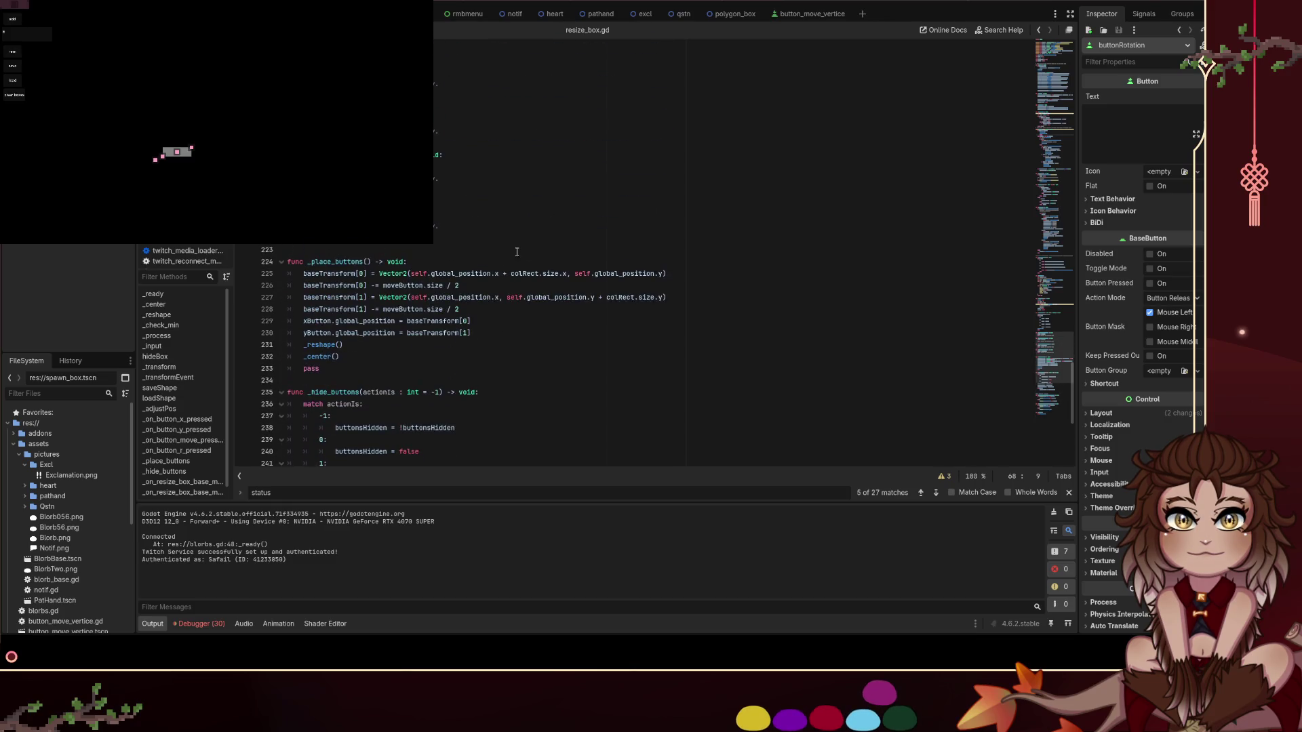
scroll(381, 249, up, 1)
double_click(344, 250)
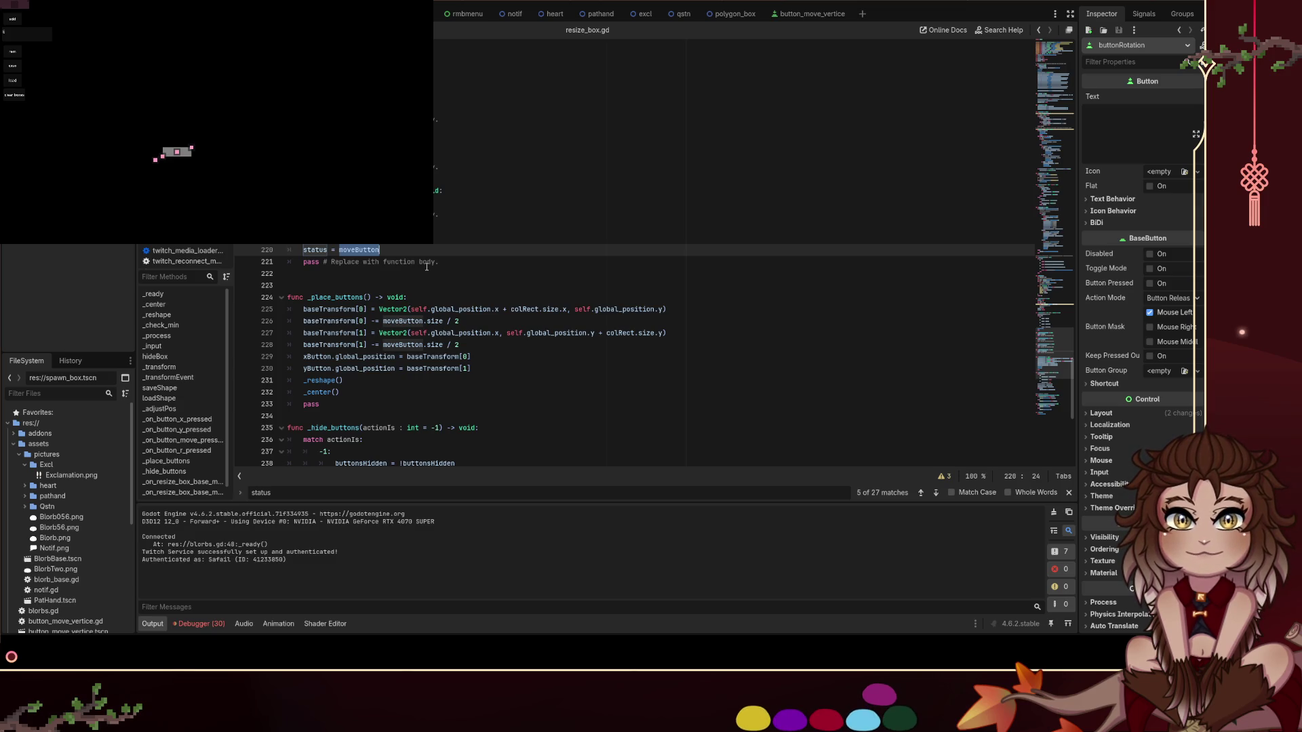
Replace moveButton with rButton on line 220, then go back up to the drag code near line 66
text(rButton)
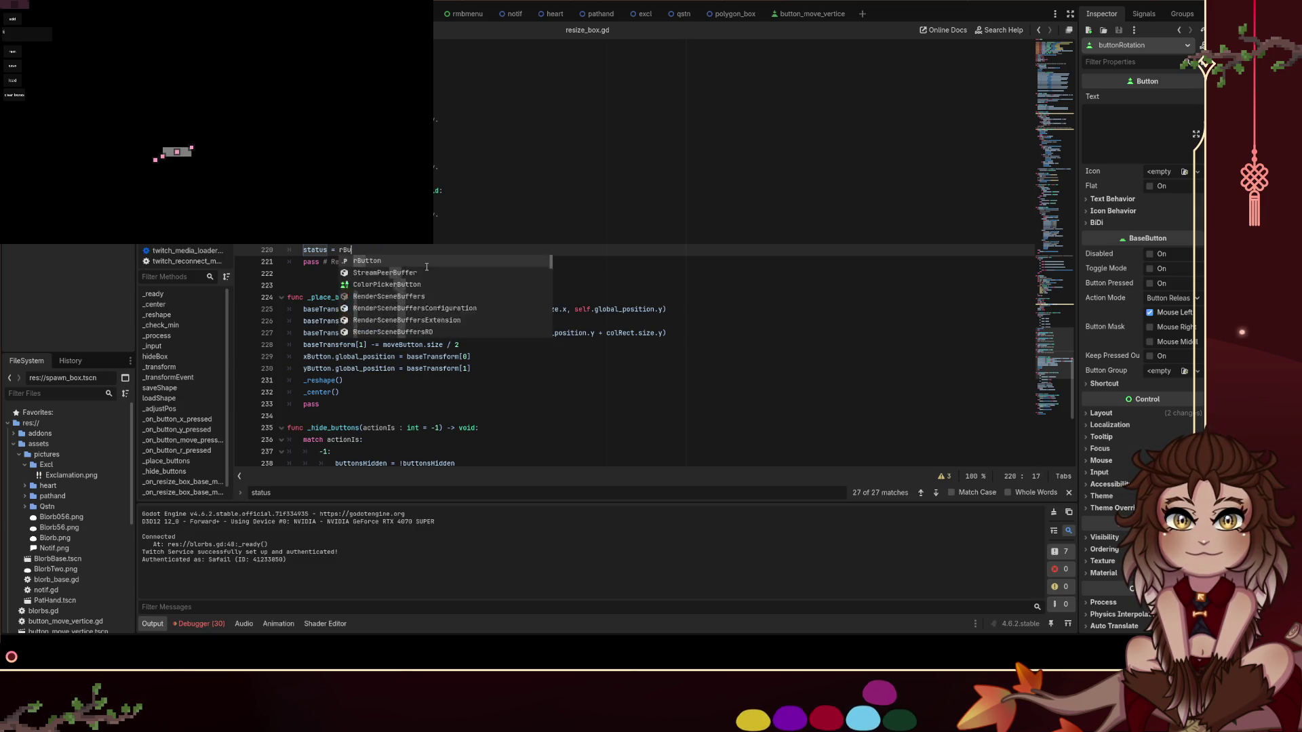
scroll(506, 244, up, 1)
scroll(566, 197, up, 20)
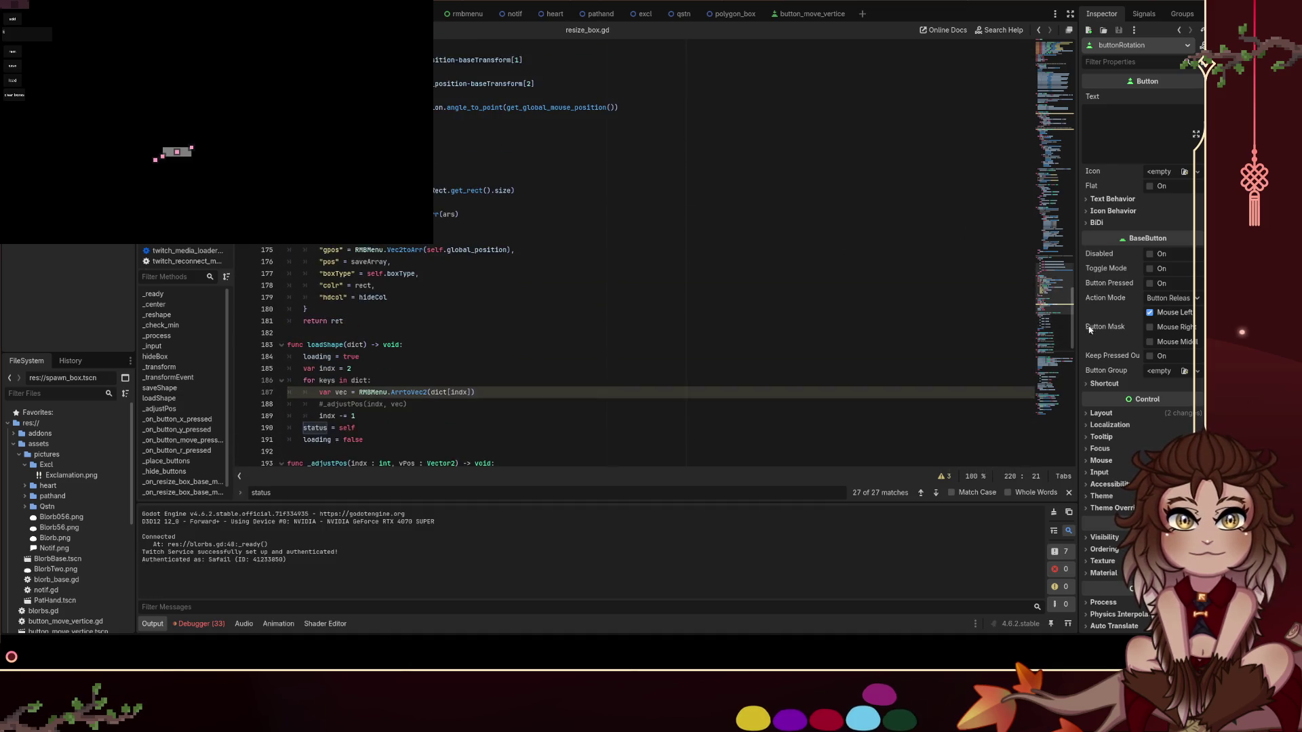
scroll(549, 197, up, 20)
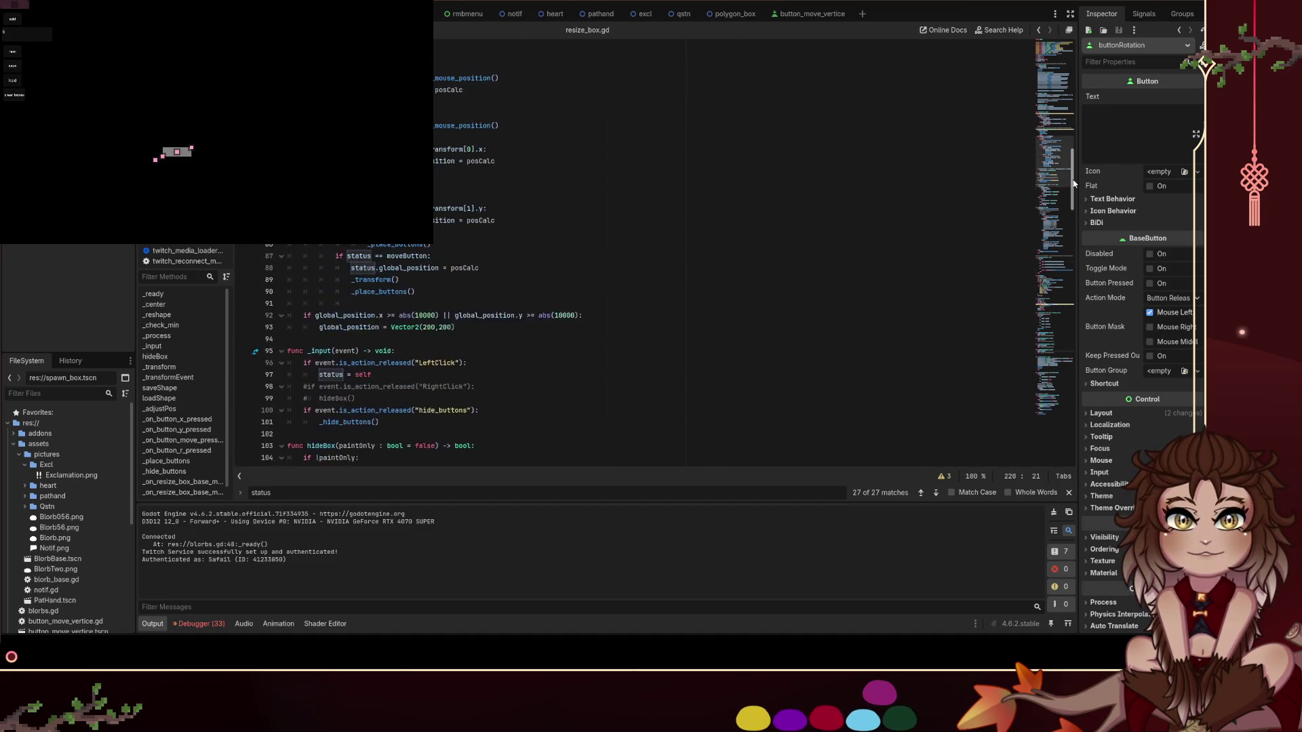
click(549, 196)
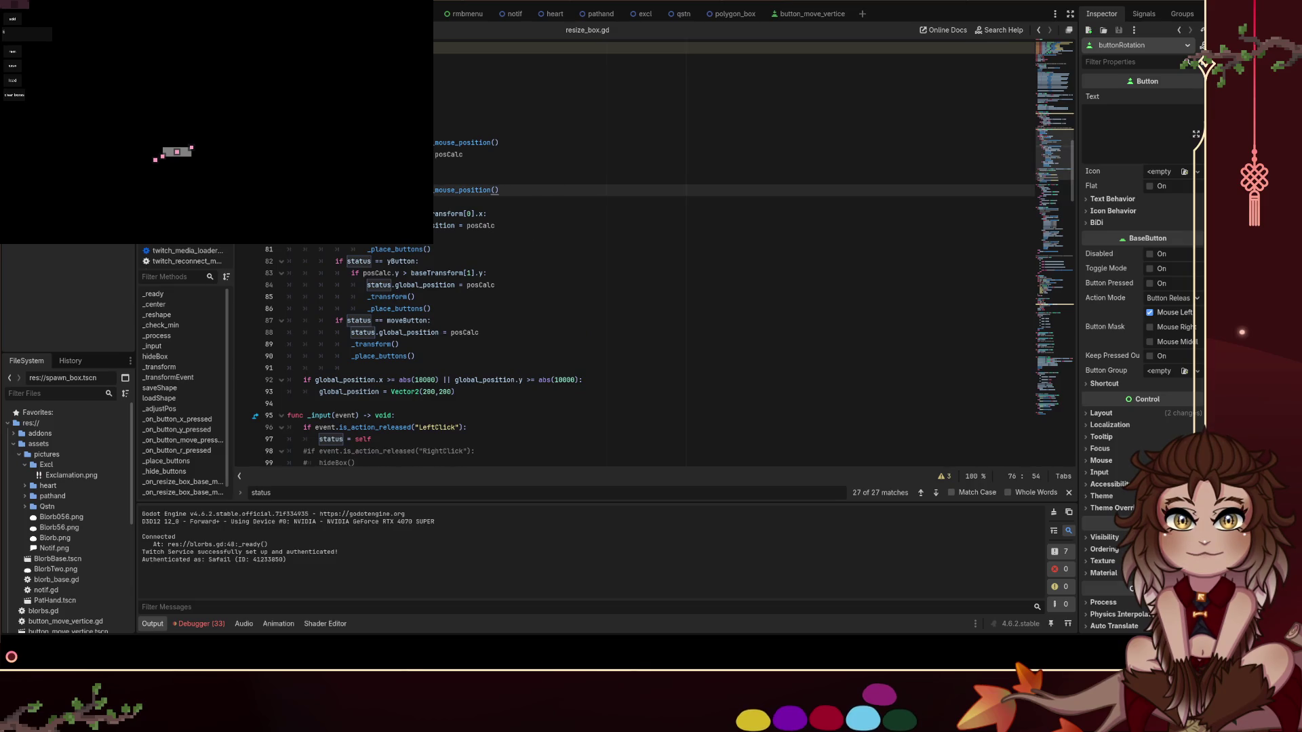
scroll(549, 197, up, 1)
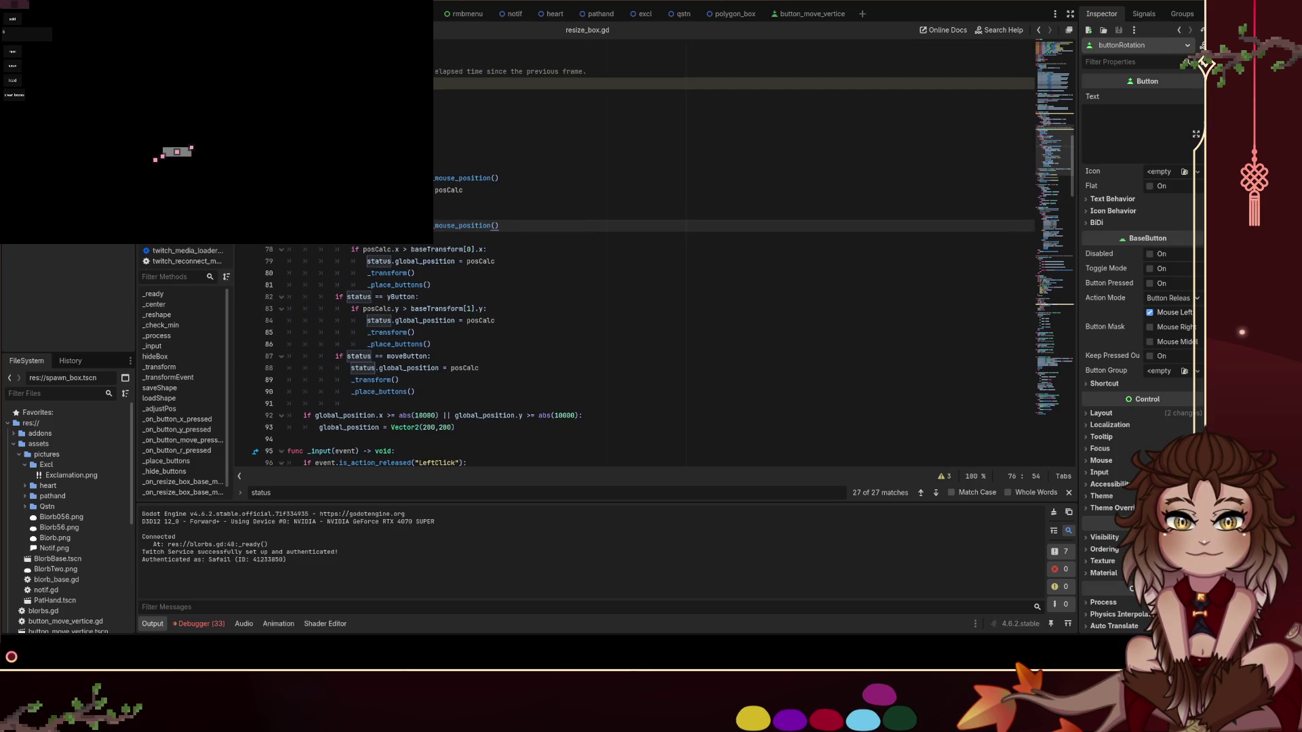
scroll(468, 217, up, 1)
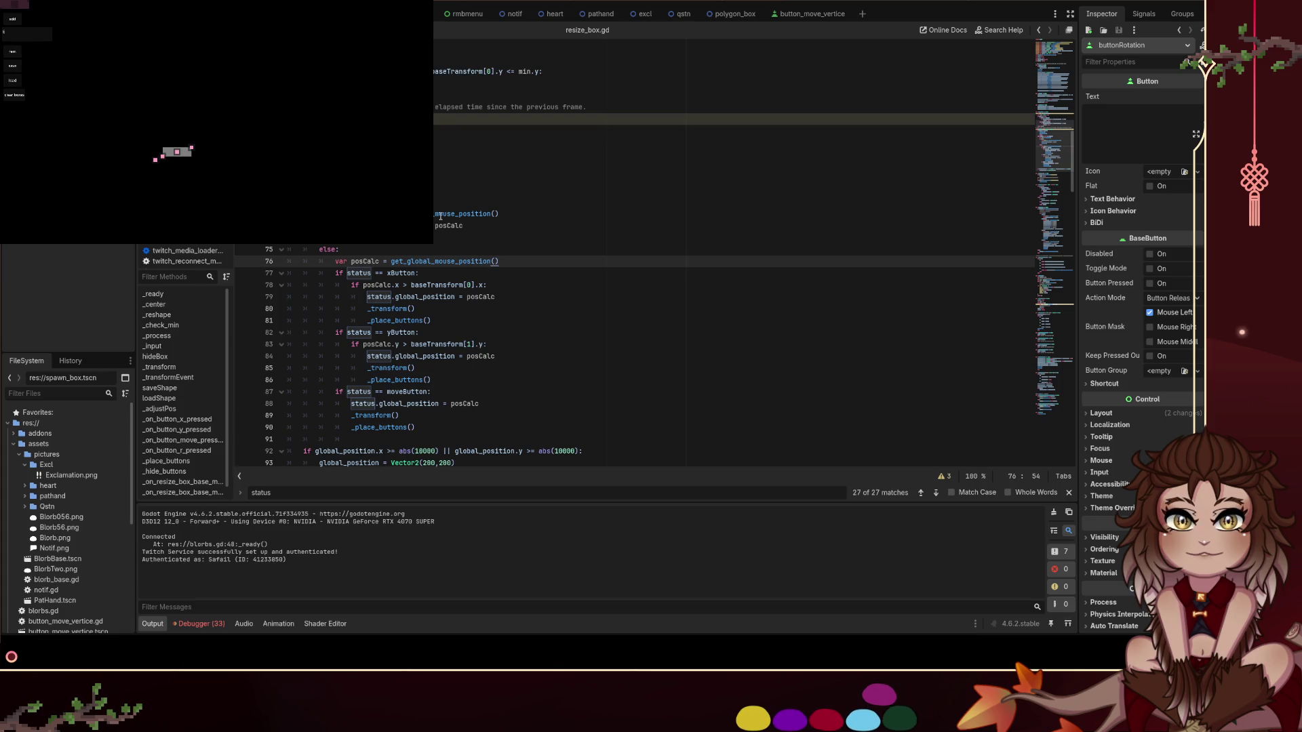
click(447, 142)
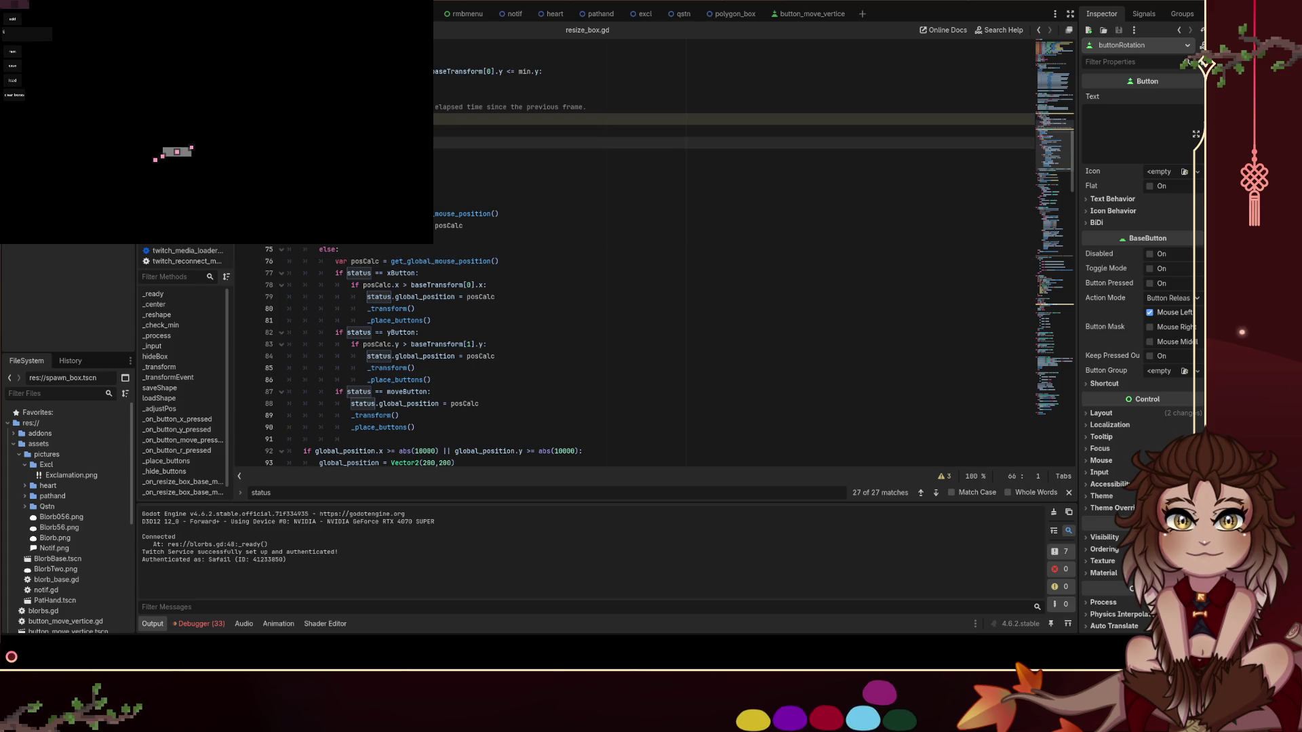
Delete the four lines of code just above the drag handler around line 65
click(407, 130)
click(407, 155)
shift+click(319, 131)
key(BackSpace)
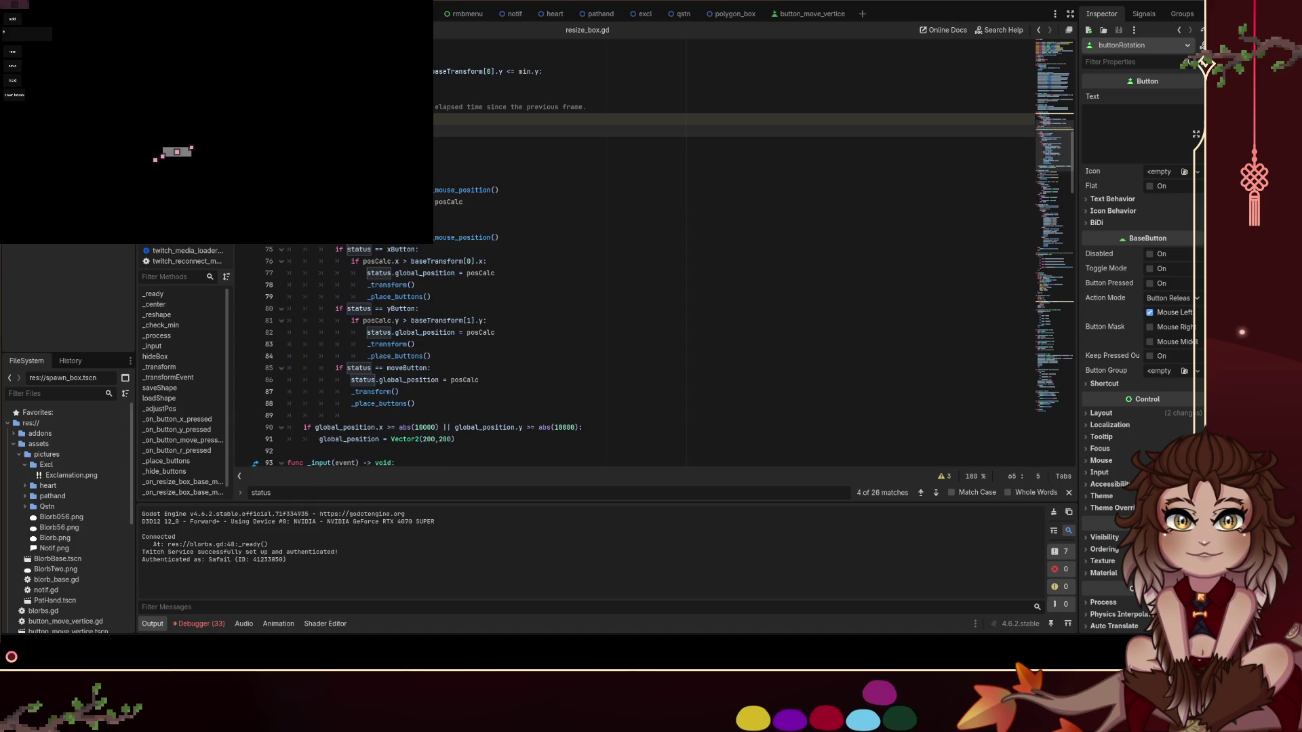
key(BackSpace)
key(BackSpace)
Paste the 'if status == rButton:' branch after the moveButton branch and indent its calls
click(476, 370)
key(ctrl+v)
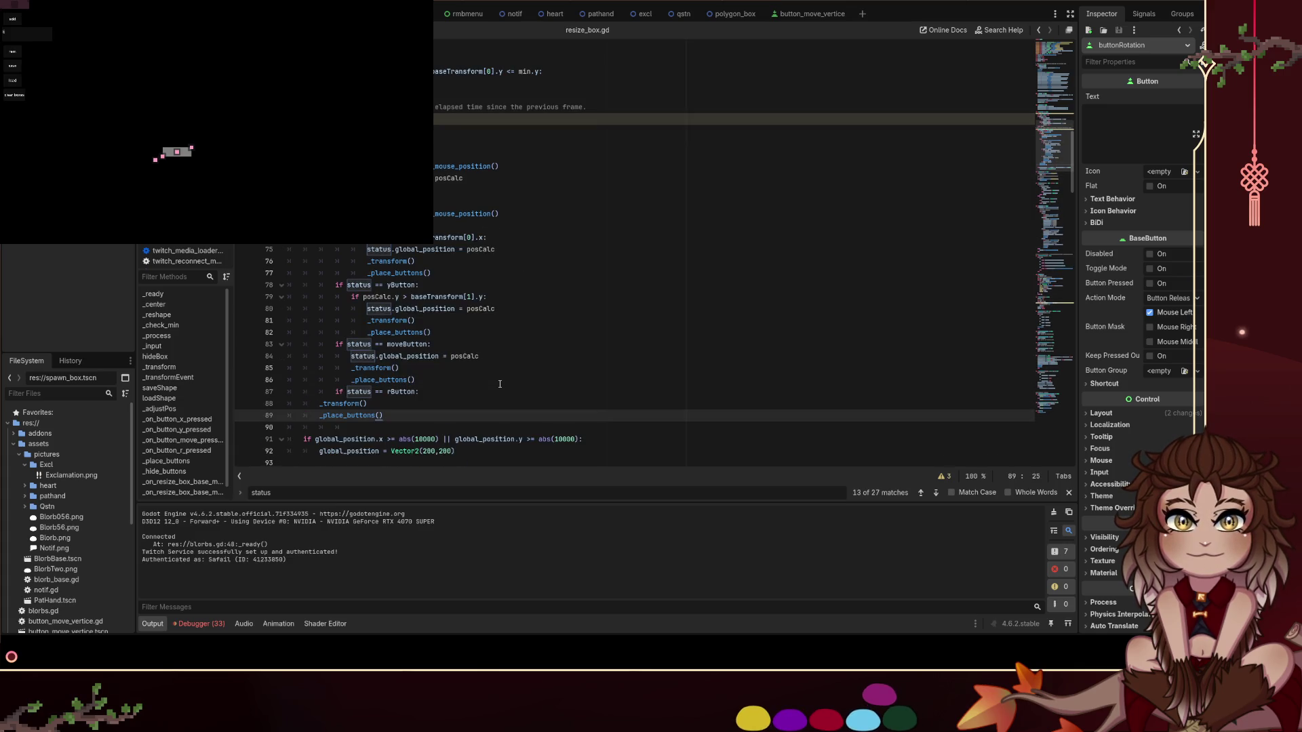
key(Up)
key(Home)
key(Tab)
key(Down)
key(Home)
key(Tab)
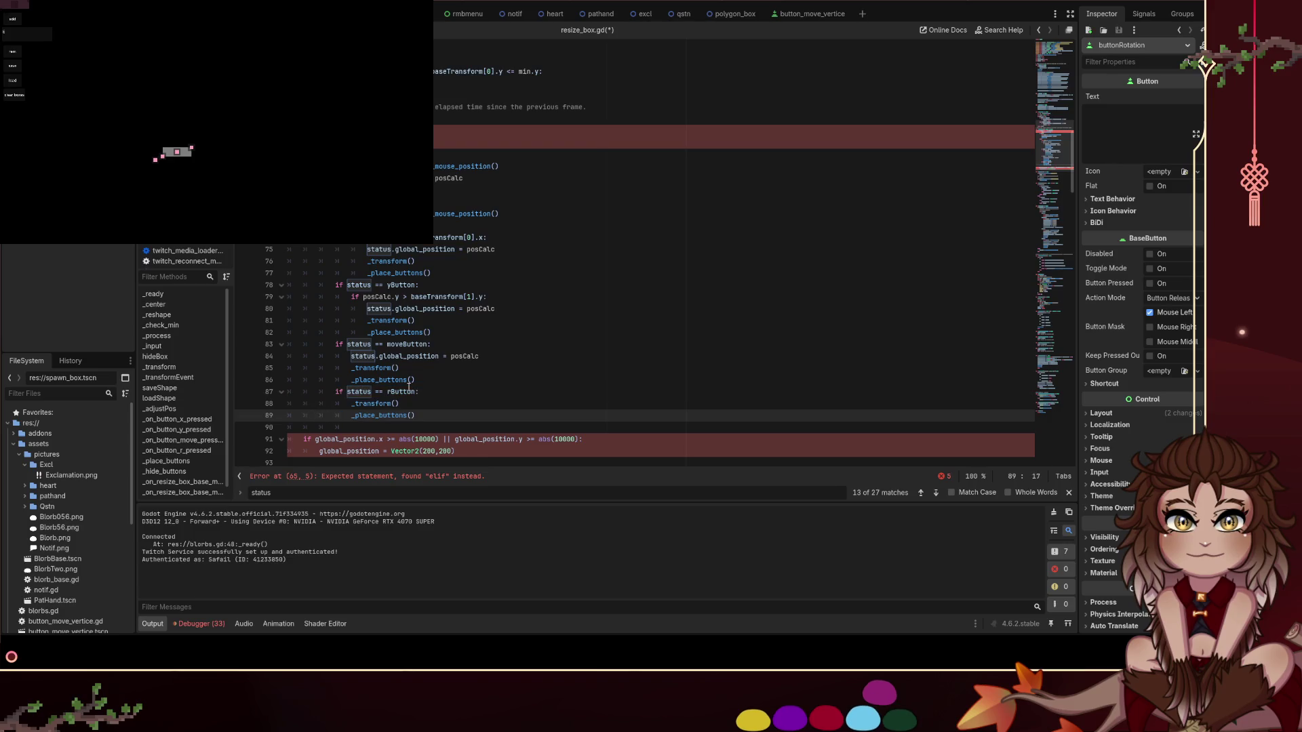
Check the new rButton line and the code around lines 64–67, undoing a stray blank line
drag(420, 392, 335, 392)
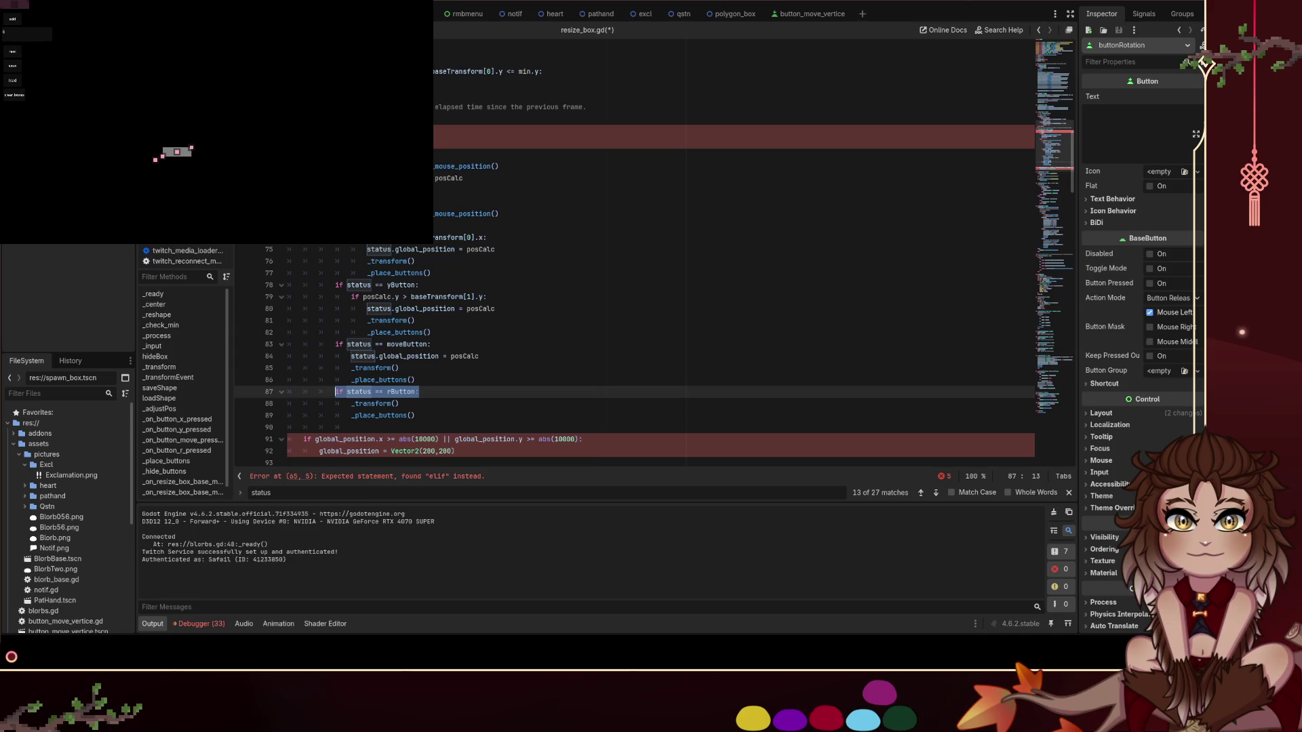
click(453, 121)
key(Return)
key(ctrl+z)
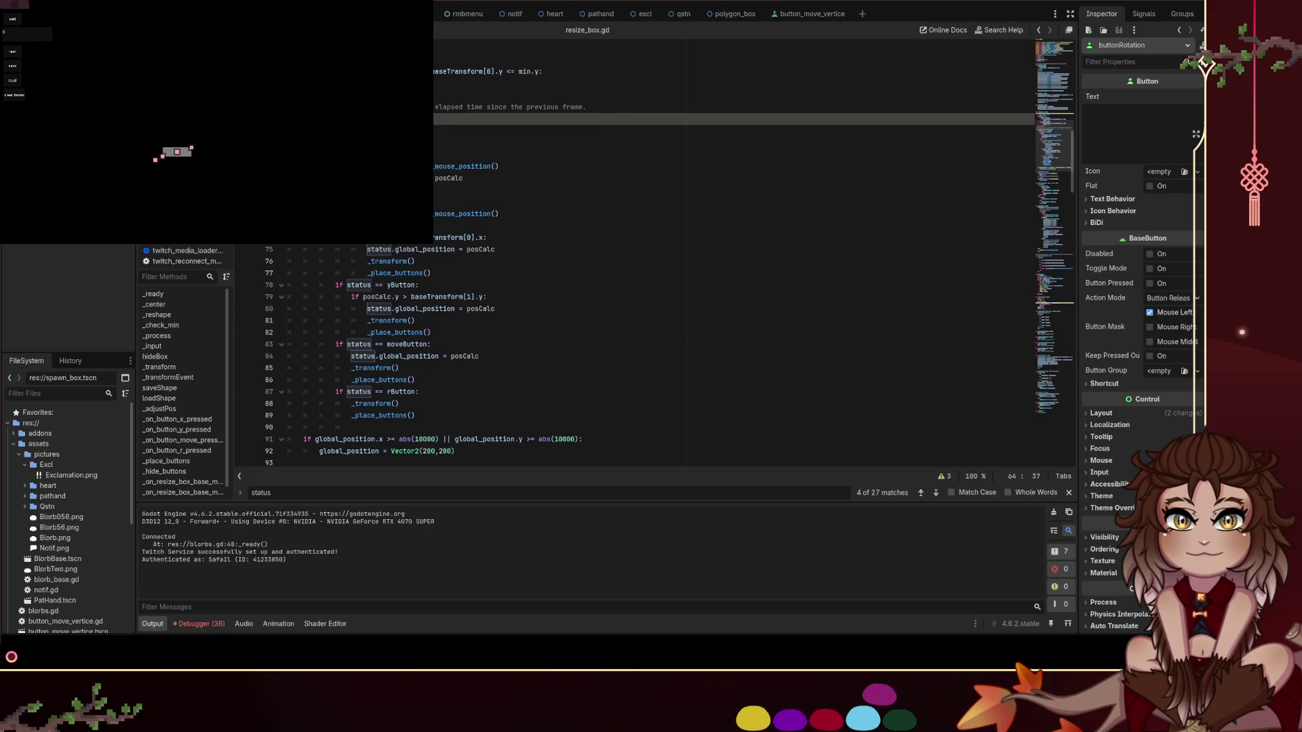
key(Down)
key(Down)
key(Down)
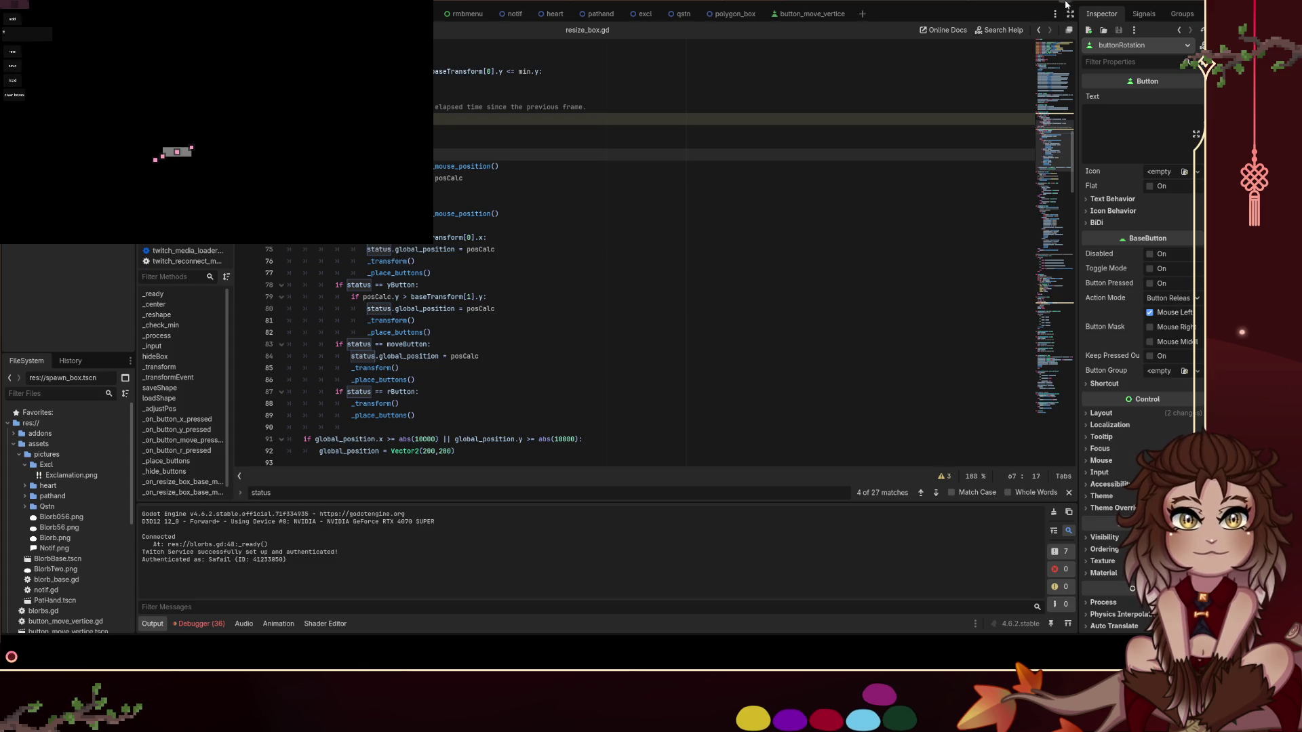
Restart the project and spawn a new resize box in the running game
key(F5)
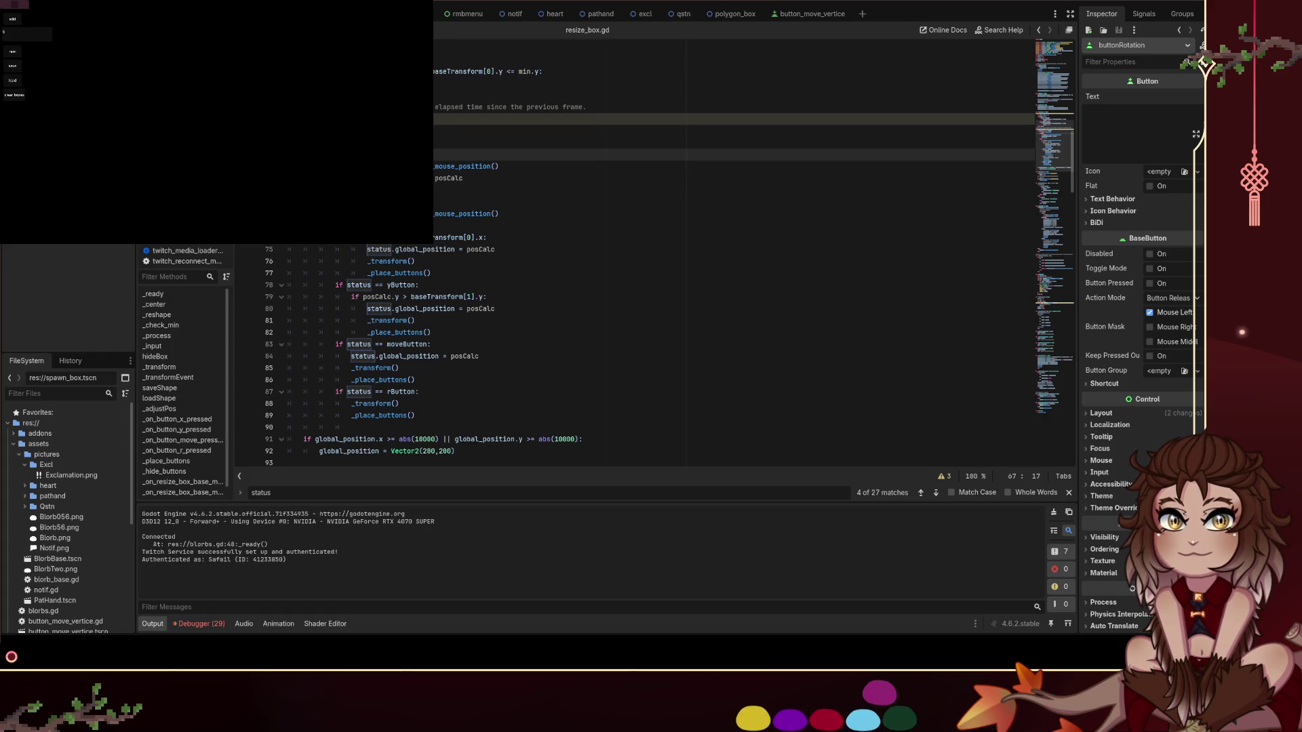
right_click(217, 94)
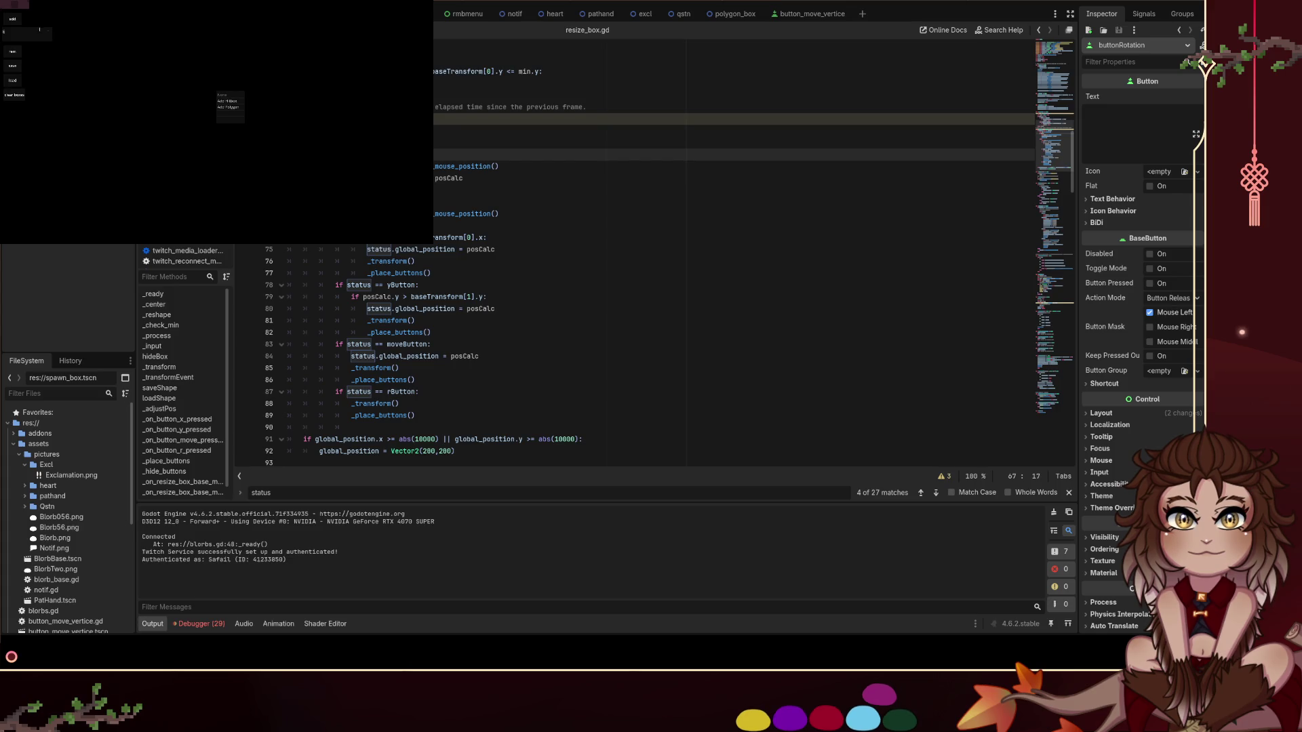
click(227, 106)
click(16, 14)
click(34, 27)
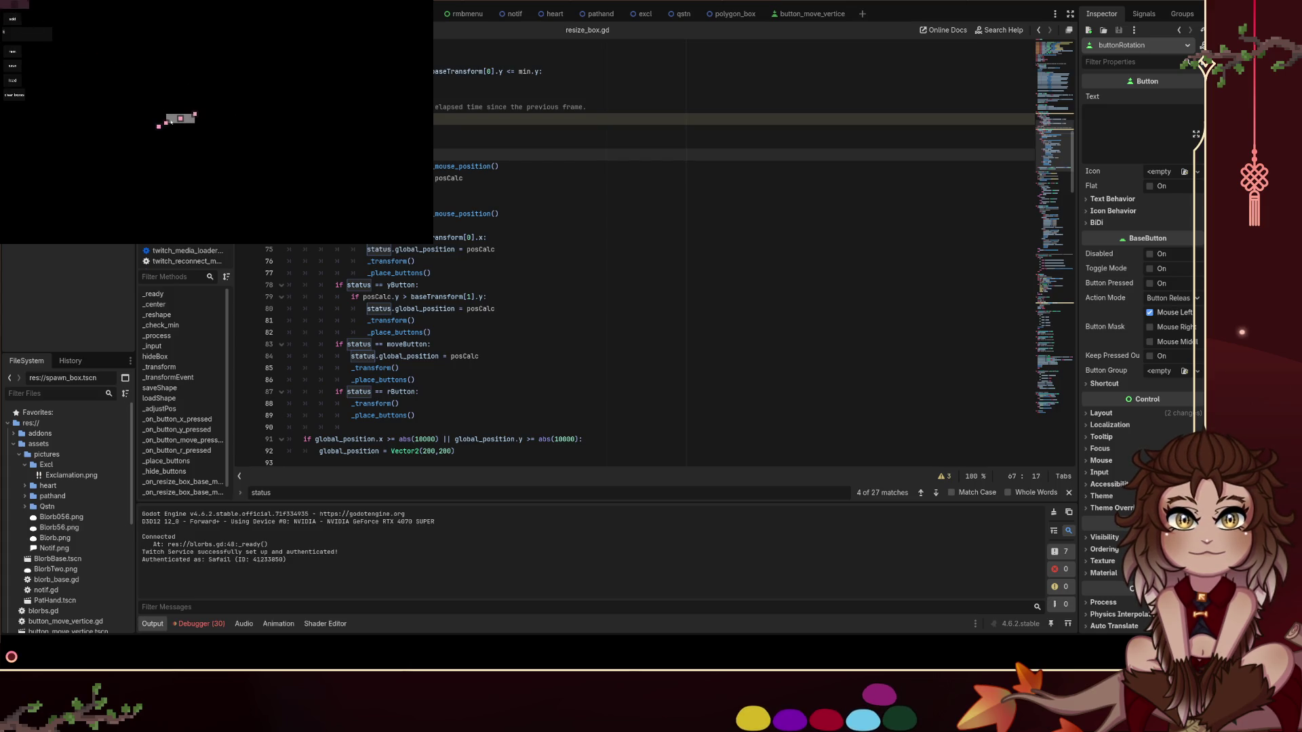
Rotate the box with its rotation handle toward vertical, then widen it by its side
mouse_move(185, 134)
mouse_down()
mouse_move(173, 151)
mouse_move(152, 138)
mouse_move(201, 106)
mouse_move(136, 79)
mouse_move(203, 134)
mouse_move(128, 166)
mouse_move(116, 96)
mouse_move(140, 107)
mouse_move(158, 159)
mouse_up()
drag(151, 38, 129, 94)
drag(131, 152, 192, 90)
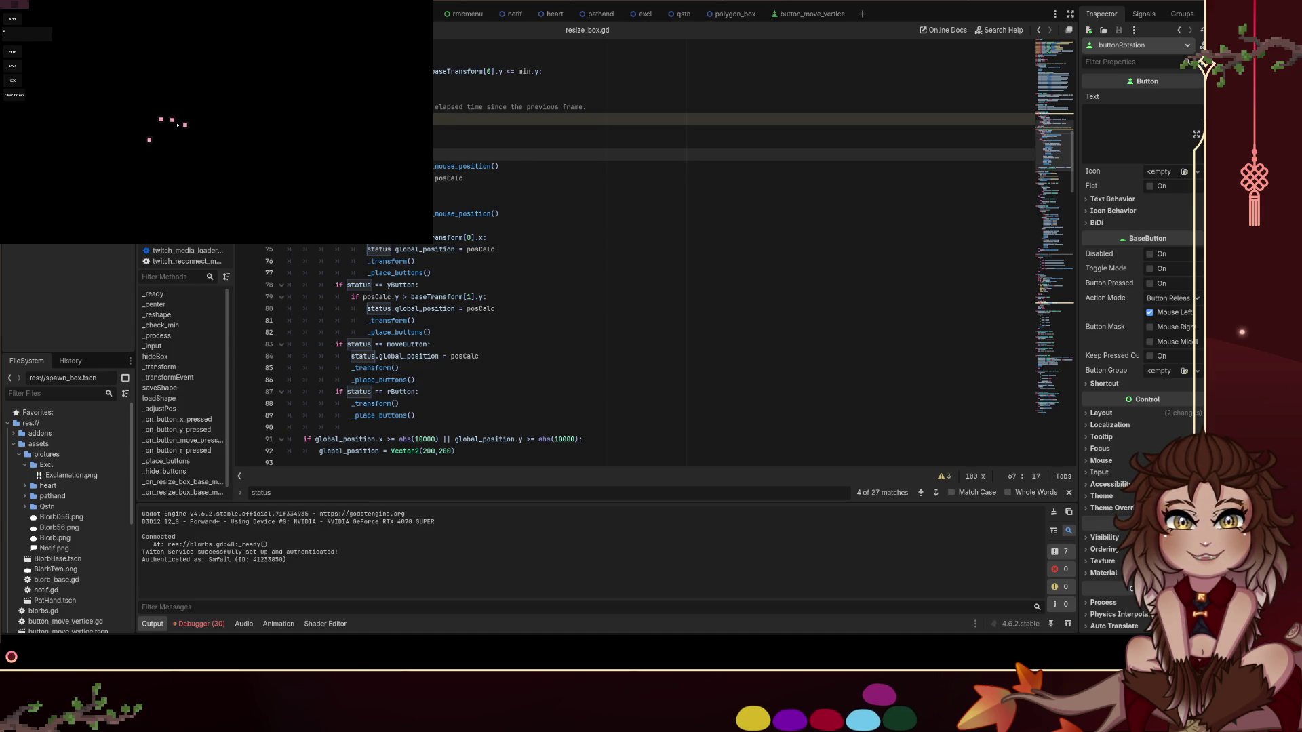
mouse_move(187, 126)
mouse_down()
mouse_move(220, 129)
mouse_move(169, 132)
mouse_move(200, 154)
mouse_move(177, 99)
mouse_move(188, 99)
mouse_up()
scroll(550, 216, down, 2)
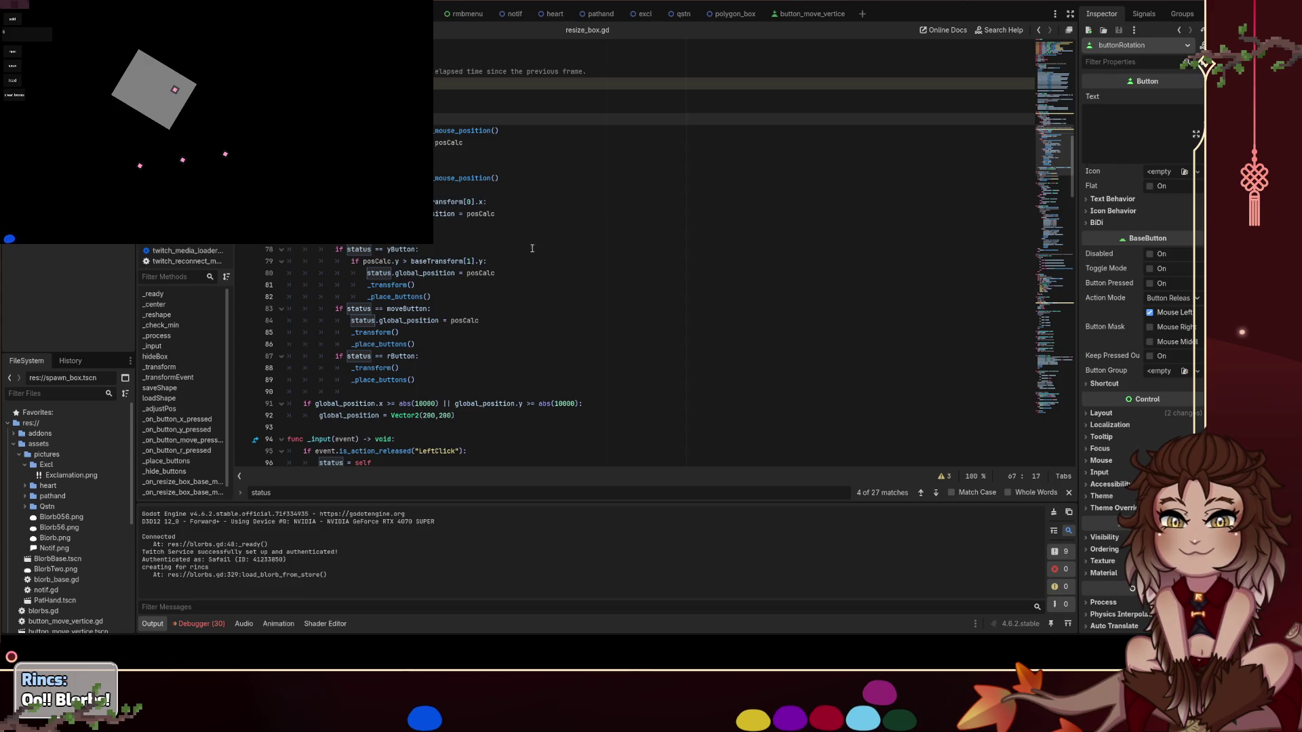
Move the blue blob up into the game area and search the script for 'angle'
drag(437, 712, 714, 676)
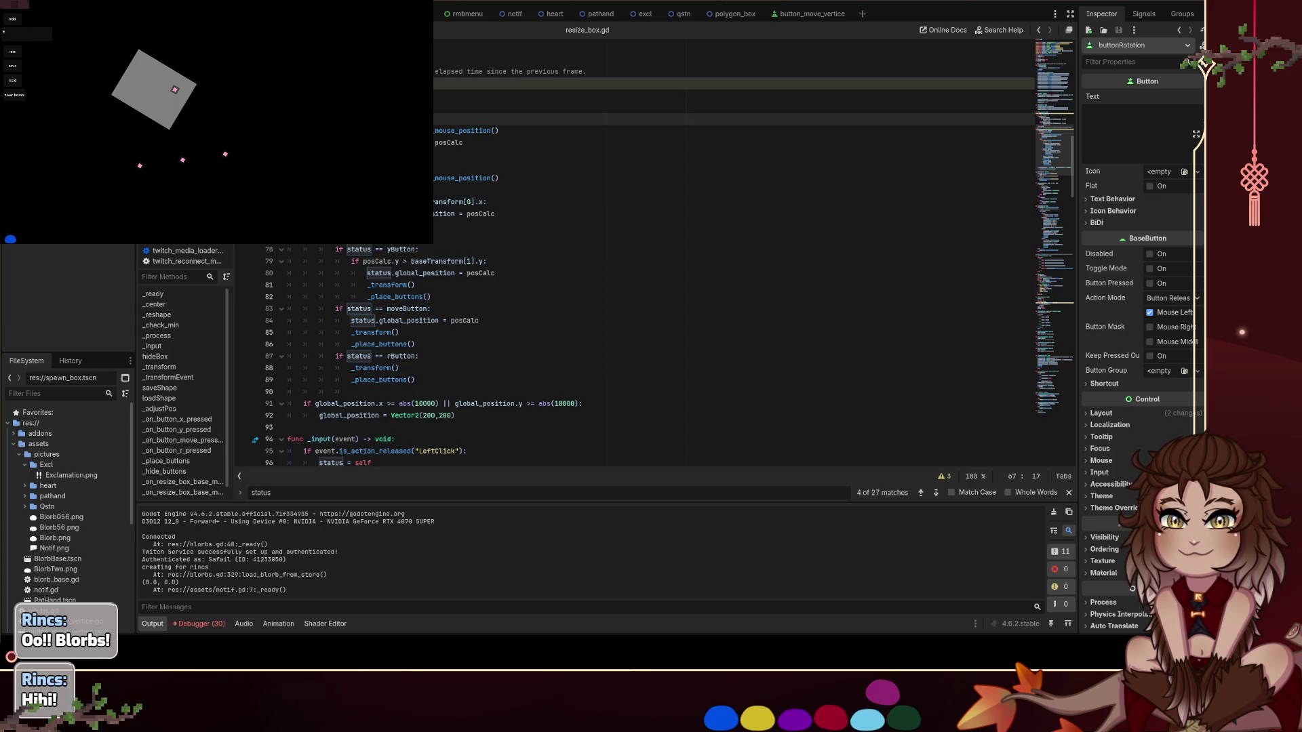
key(ctrl+f)
text(angle)
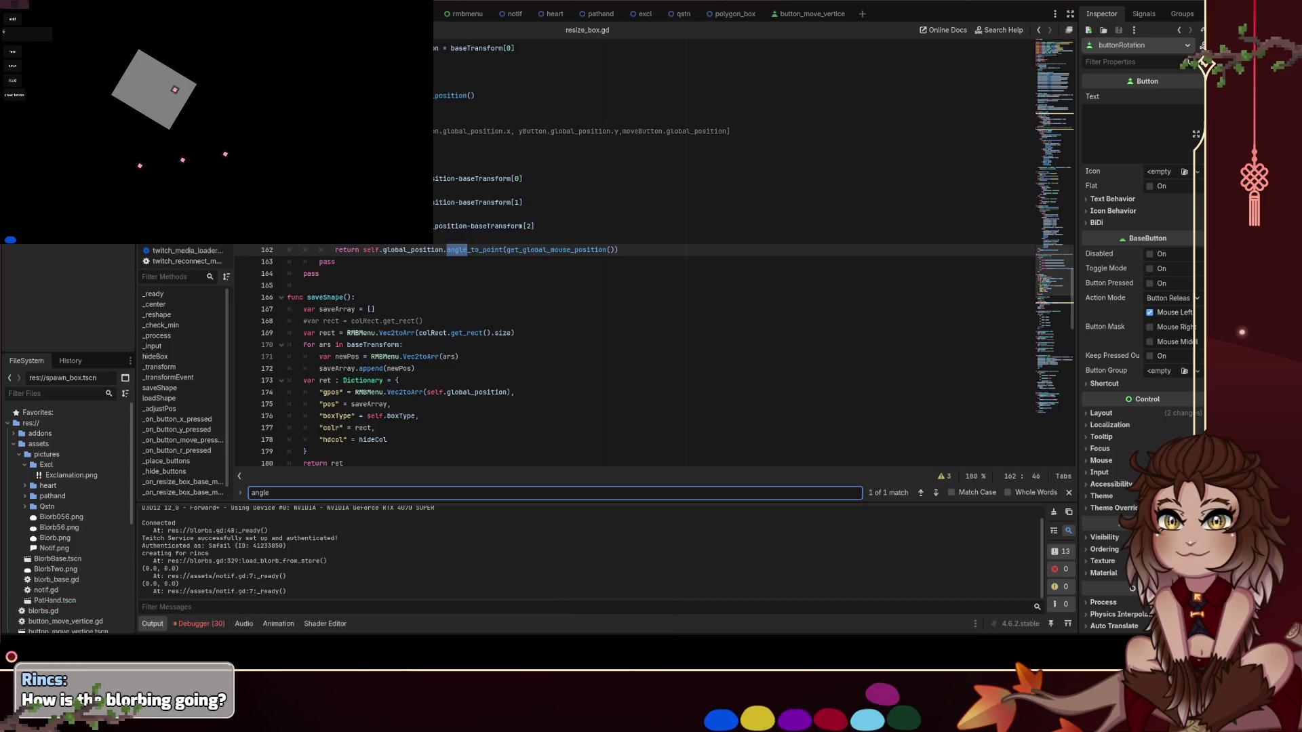
Replace '+= rotVal' on line 125 with the angle_to_point(get_global_mouse_position()) expression
click(544, 250)
scroll(491, 347, up, 3)
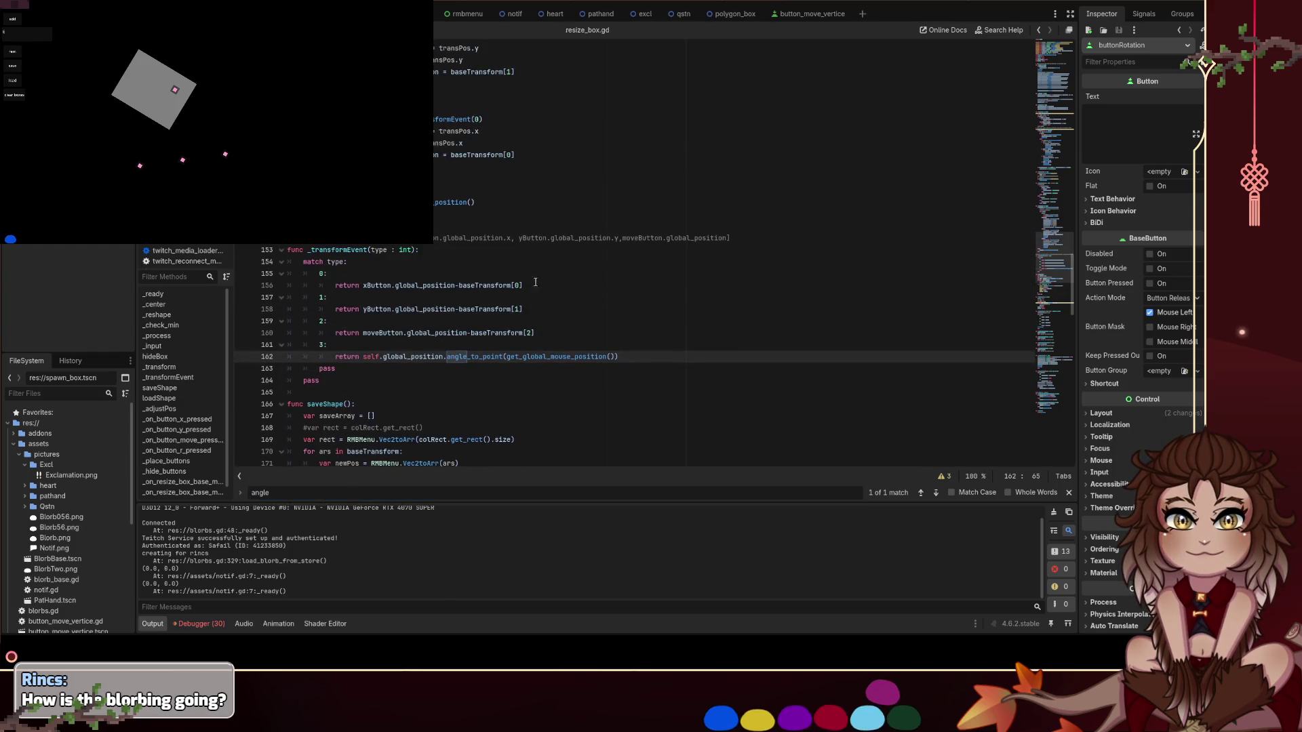
click(485, 379)
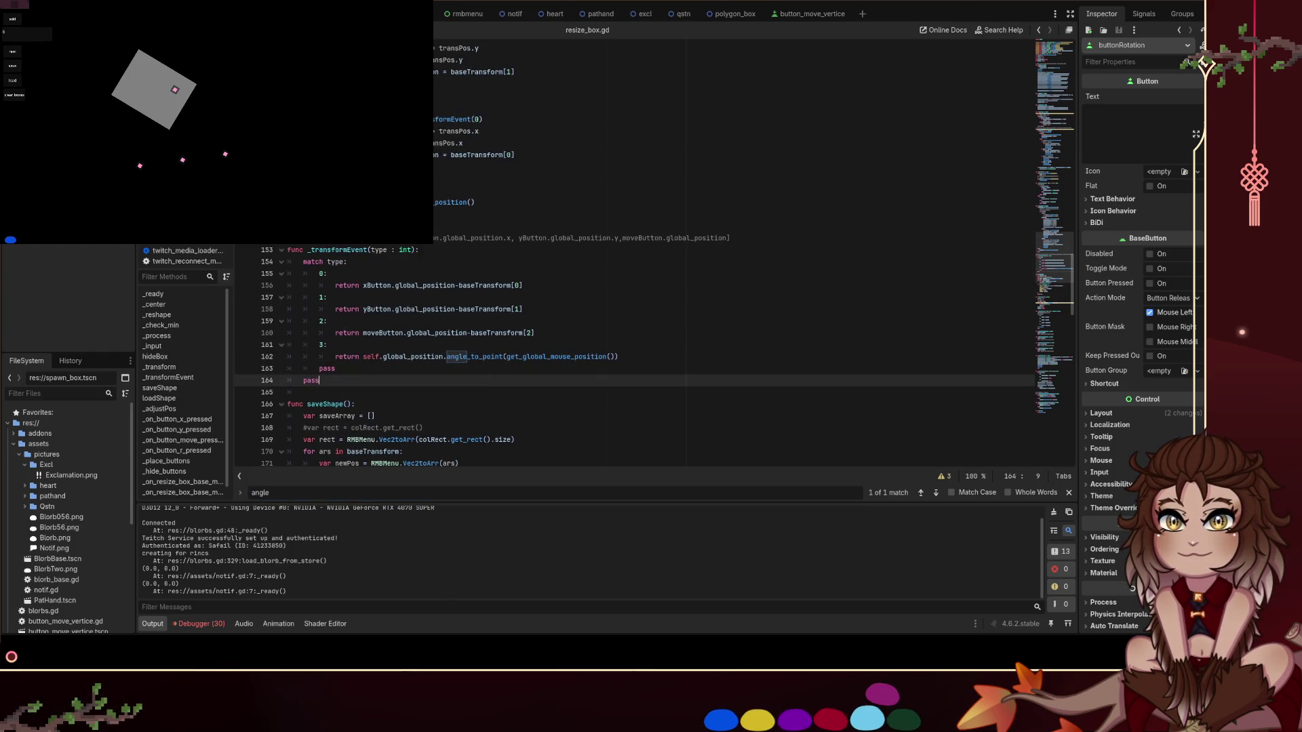
scroll(634, 353, up, 8)
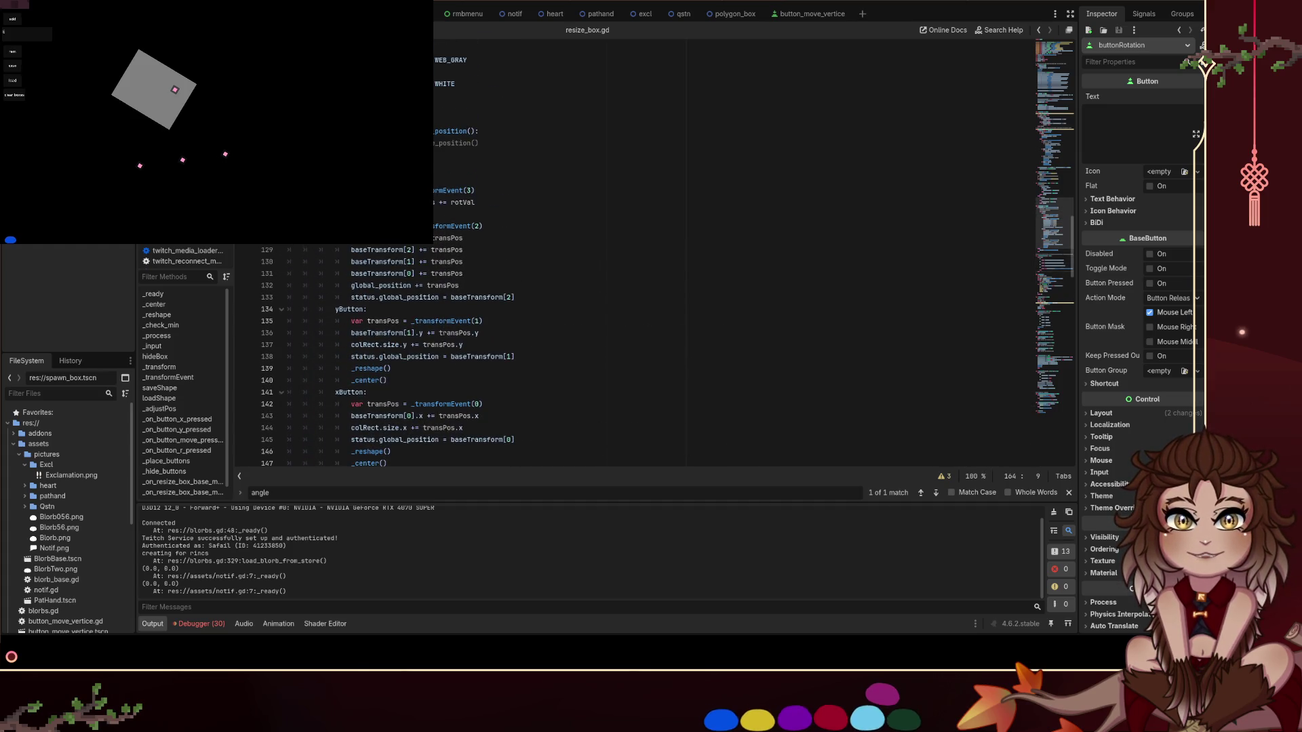
click(547, 208)
key(ctrl+v)
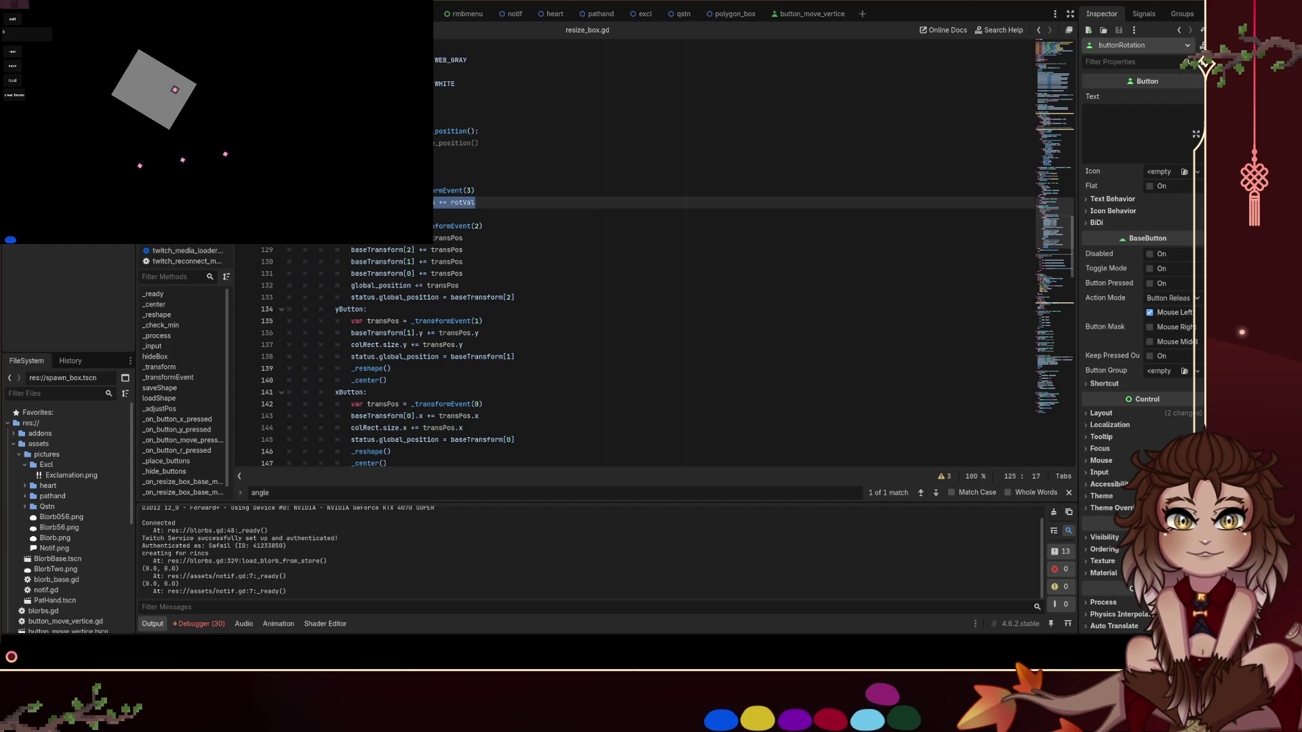
key(Up)
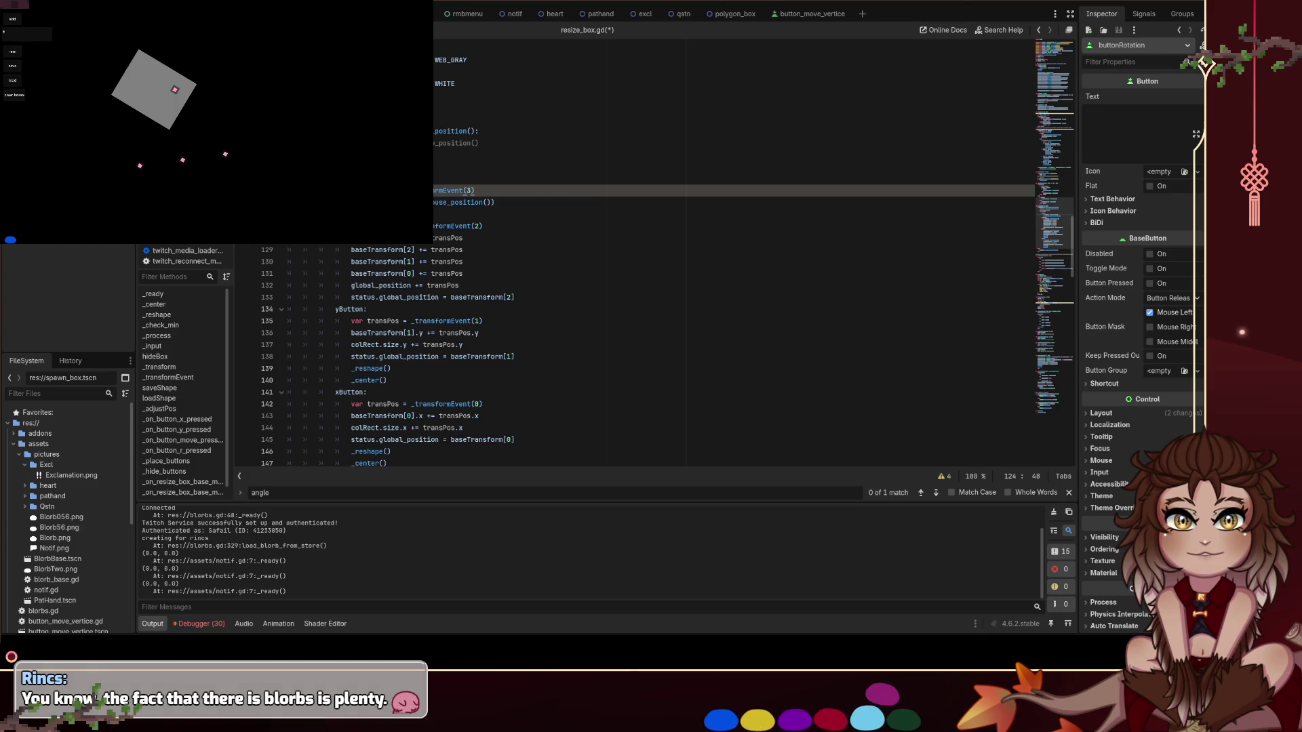
click(540, 195)
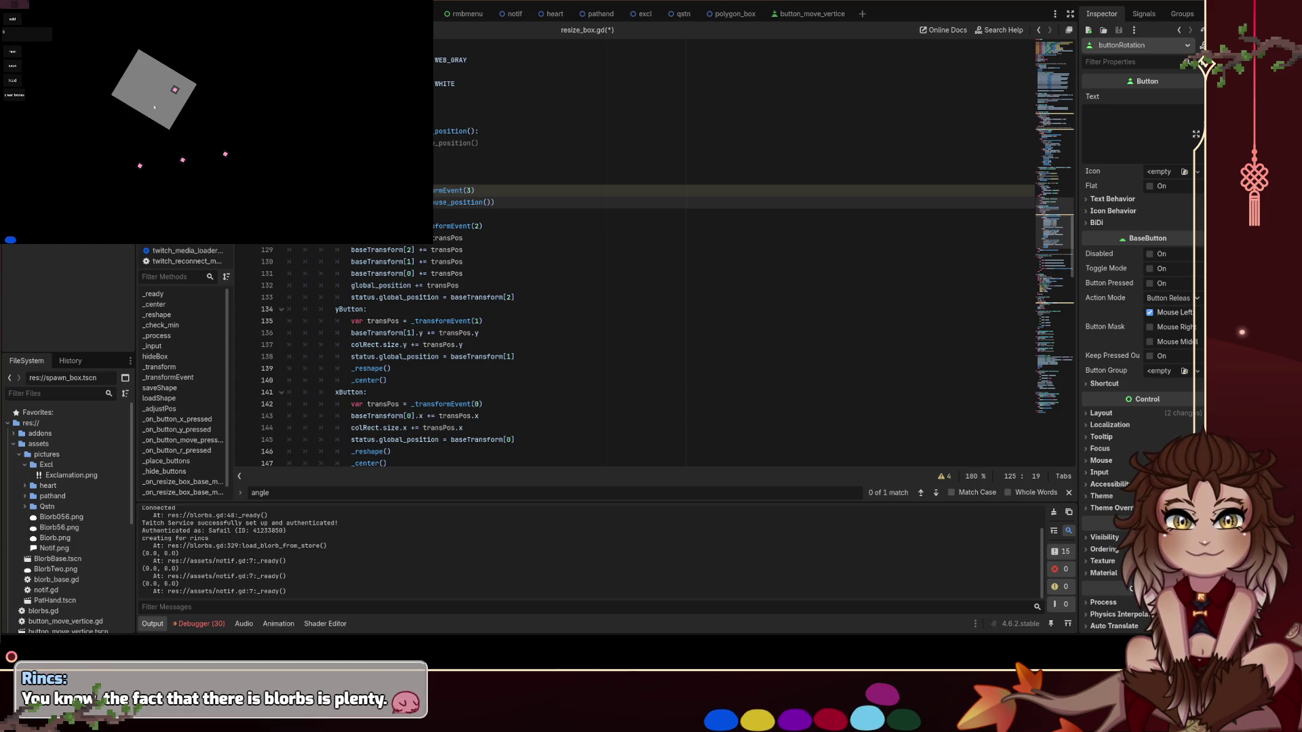
right_click(175, 91)
Remove the old test box, spawn a fresh resize box, and start rotating it
click(184, 119)
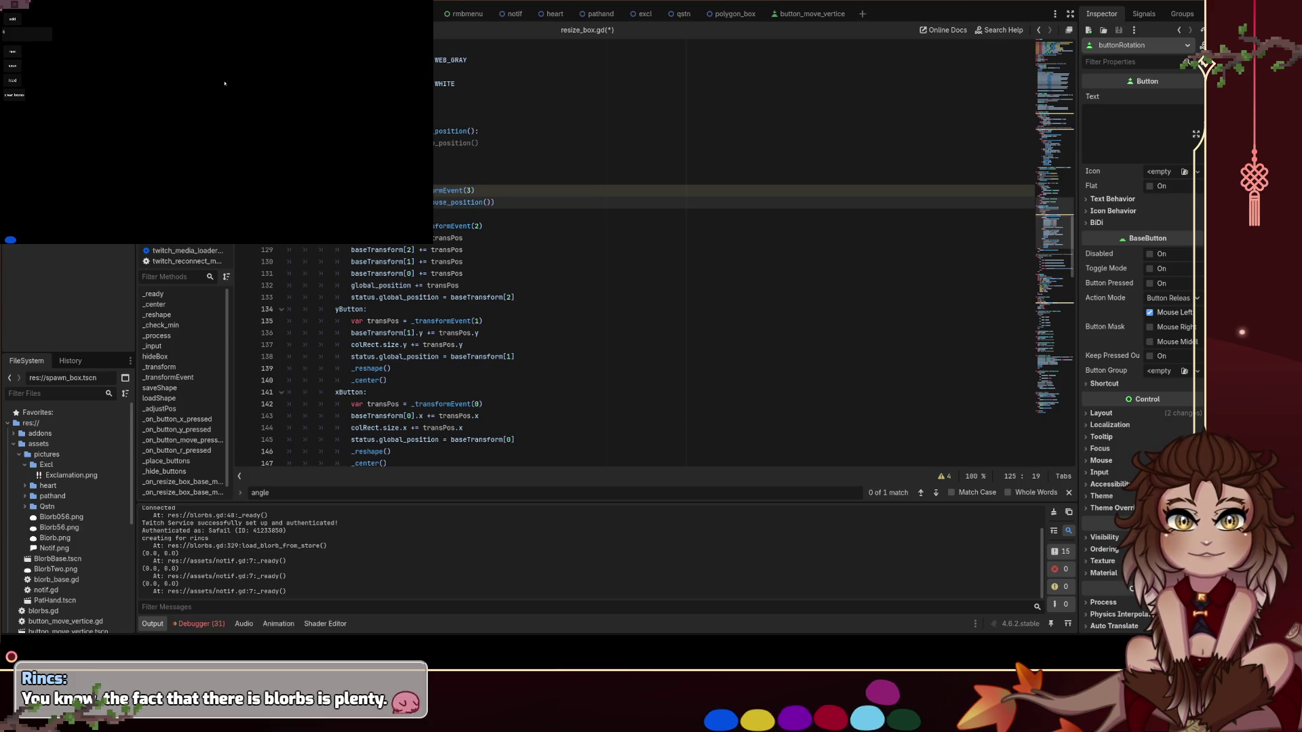
click(17, 5)
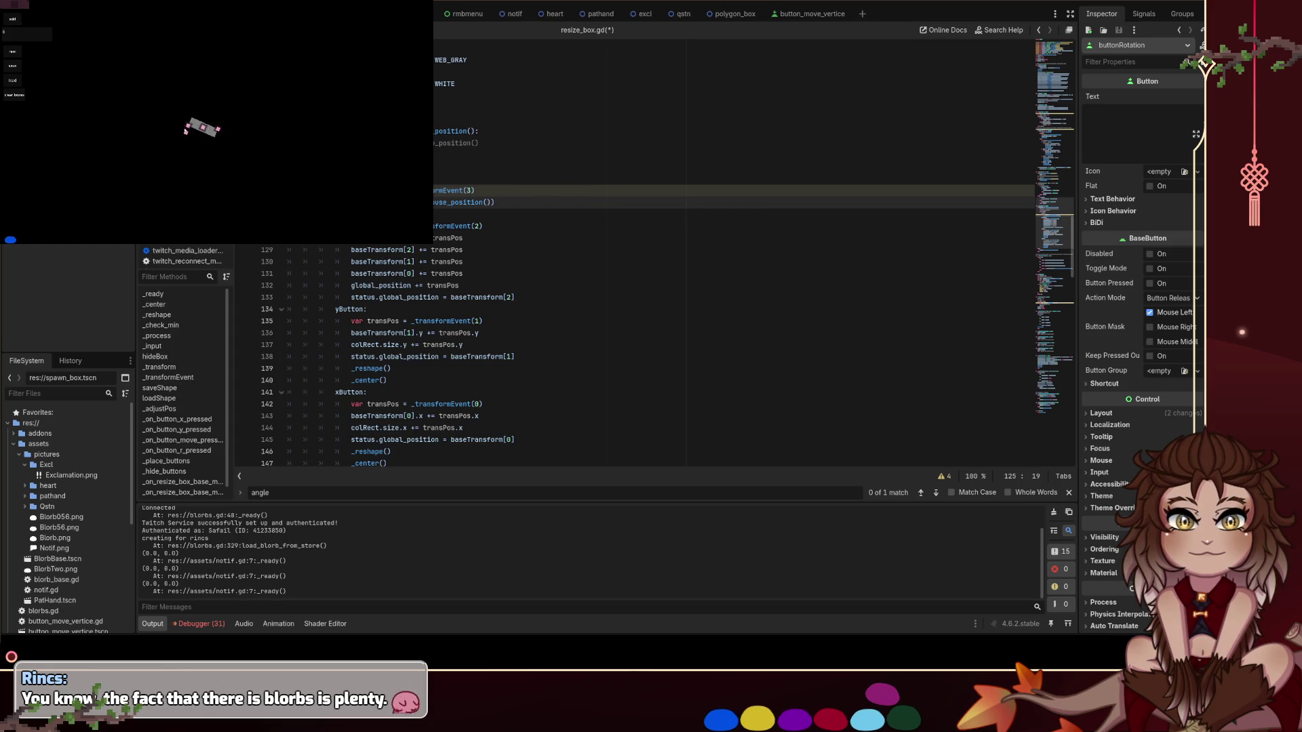
mouse_move(196, 161)
mouse_down()
mouse_move(228, 151)
mouse_move(202, 158)
mouse_up()
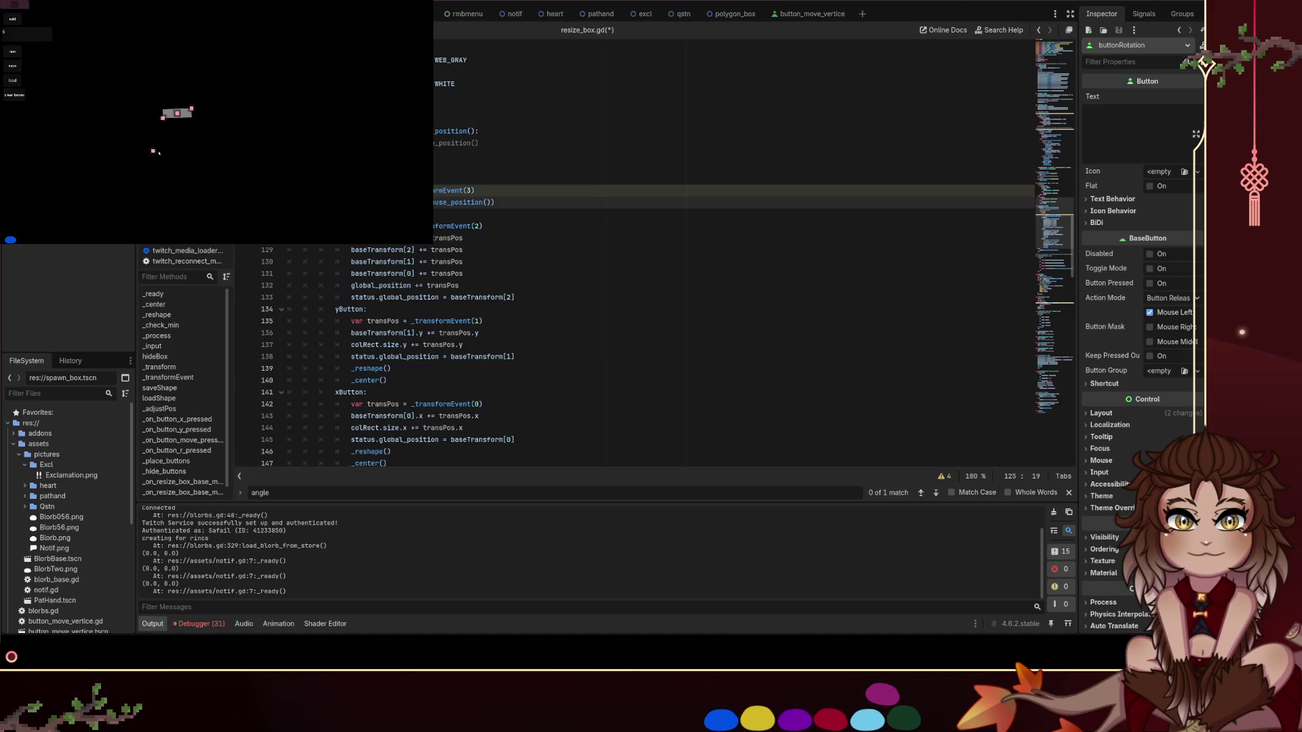
drag(304, 64, 315, 96)
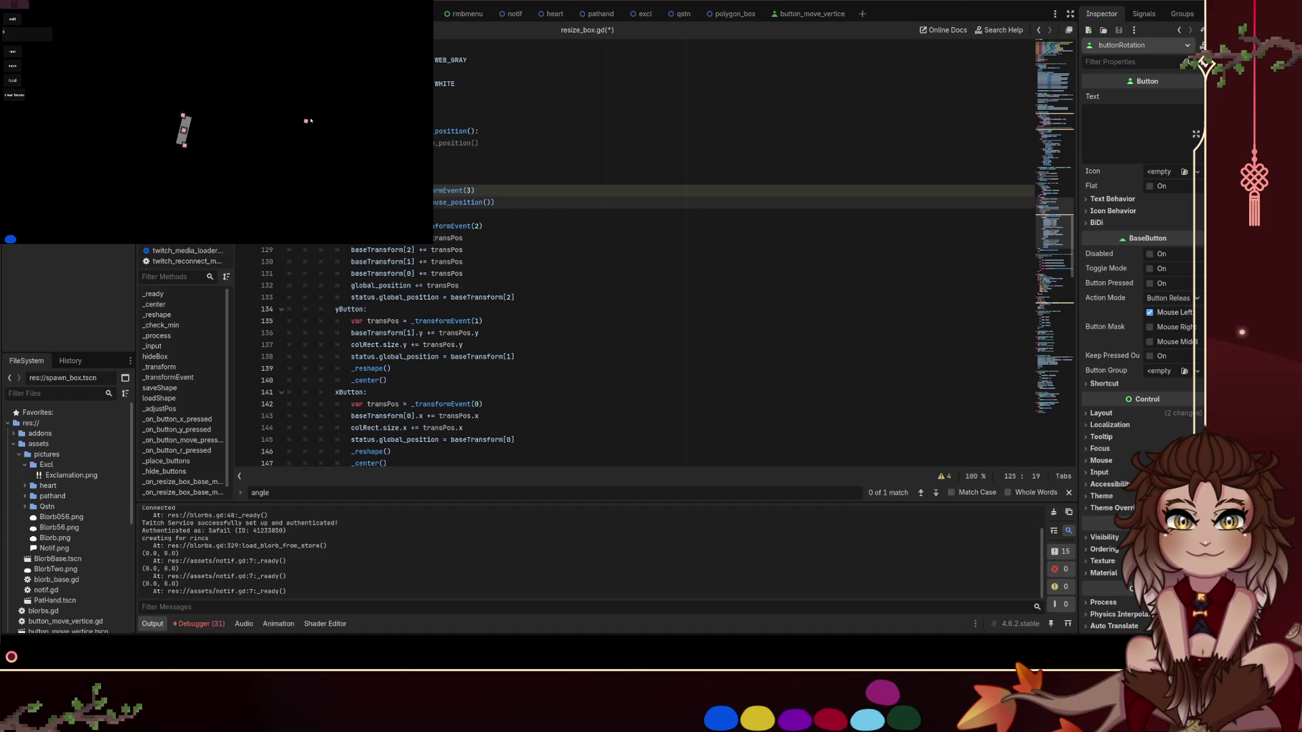
Turn the new box through vertical and back to horizontal with its rotation handle
mouse_move(310, 121)
mouse_down()
mouse_move(293, 146)
mouse_move(307, 117)
mouse_move(289, 81)
mouse_move(155, 97)
mouse_move(204, 95)
mouse_up()
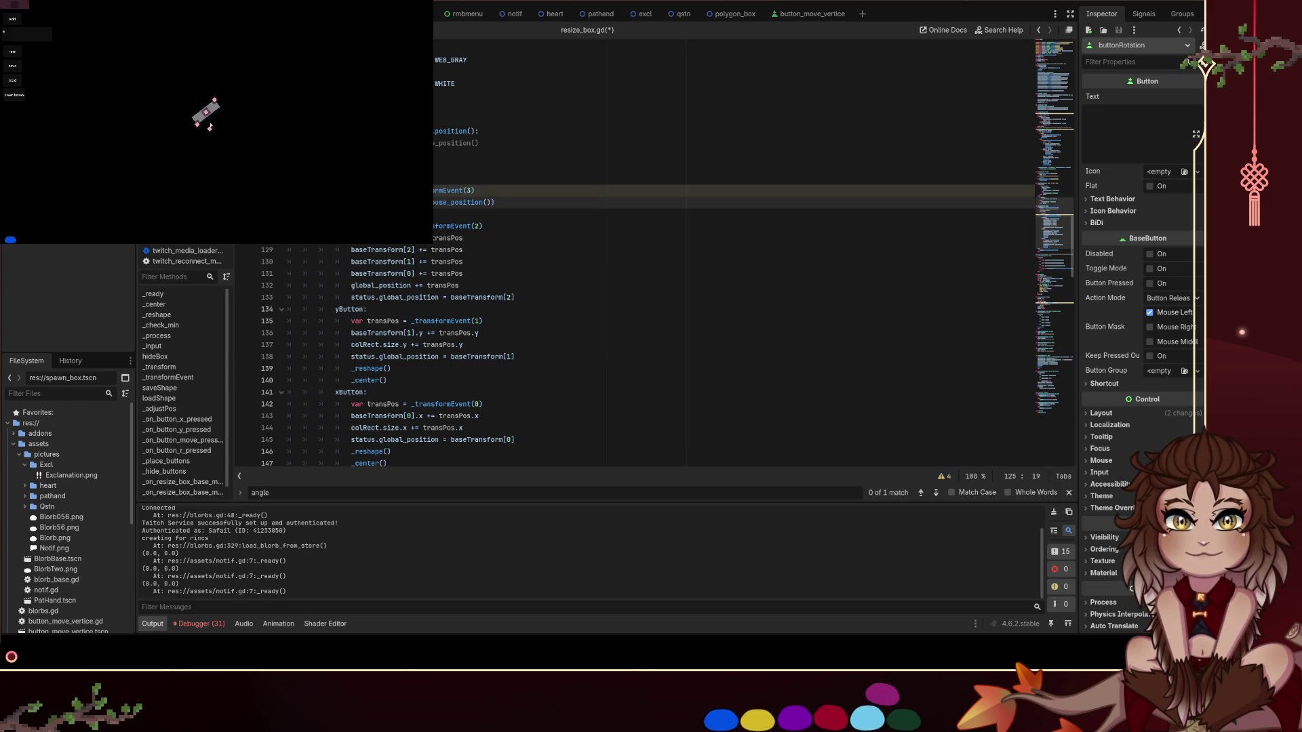
drag(230, 100, 233, 110)
mouse_move(161, 45)
mouse_down()
mouse_move(244, 79)
mouse_move(255, 142)
mouse_move(235, 190)
mouse_move(160, 180)
mouse_move(152, 166)
mouse_move(259, 139)
mouse_up()
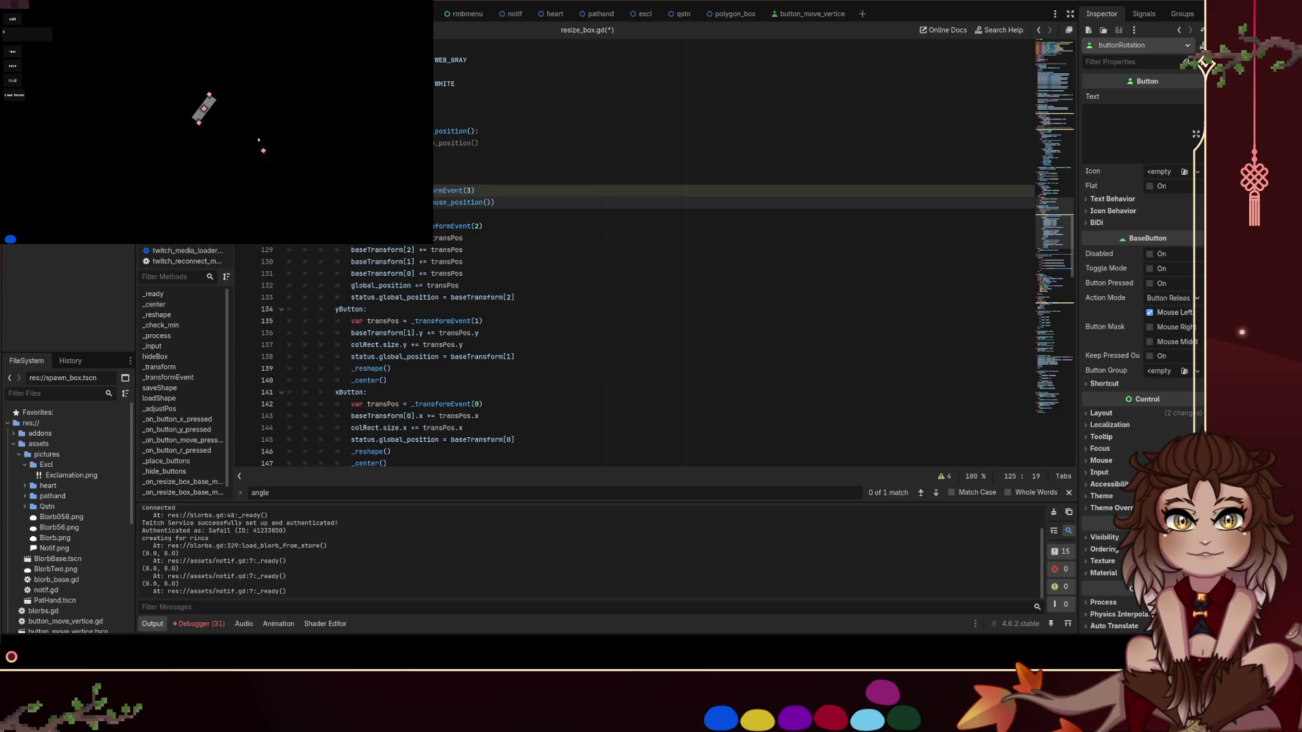
mouse_move(150, 56)
mouse_down()
mouse_move(90, 136)
mouse_move(127, 157)
mouse_move(123, 141)
mouse_up()
right_click(178, 113)
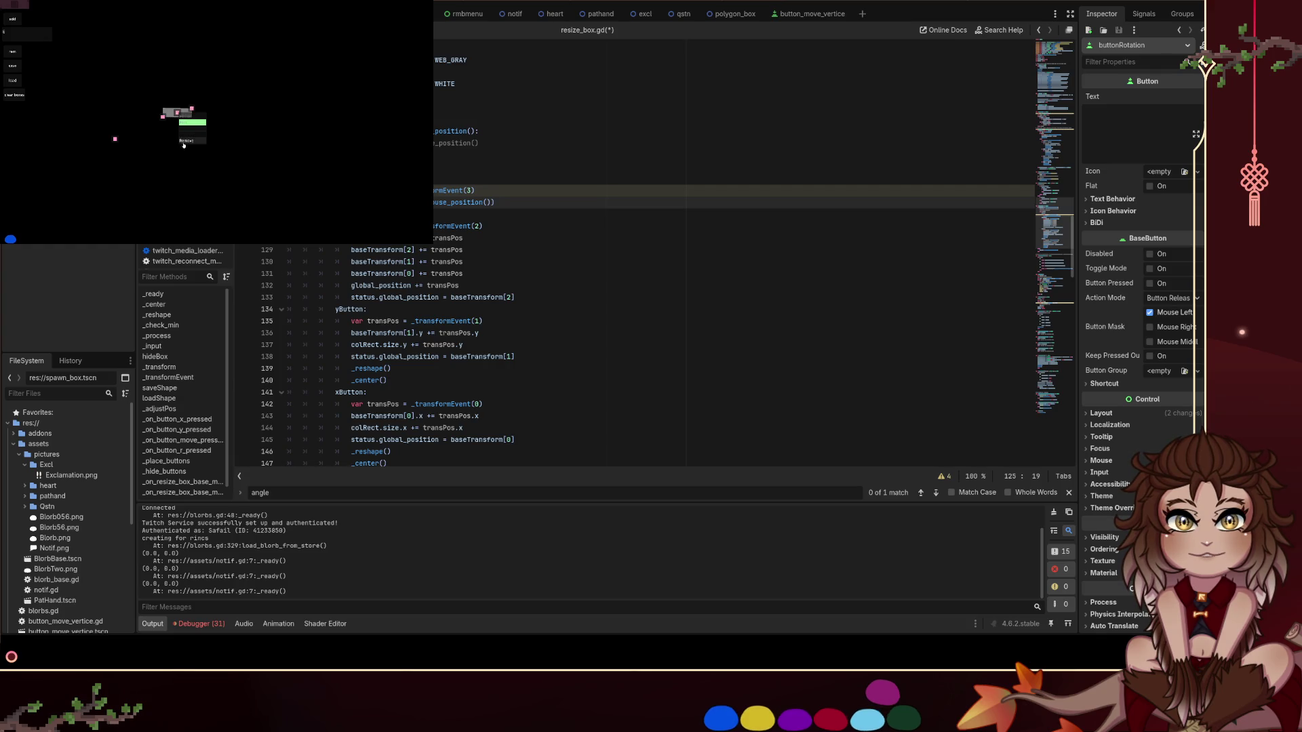
Dismiss the box's menu, recover the blue blob, and tilt the box to a shallow diagonal
click(185, 144)
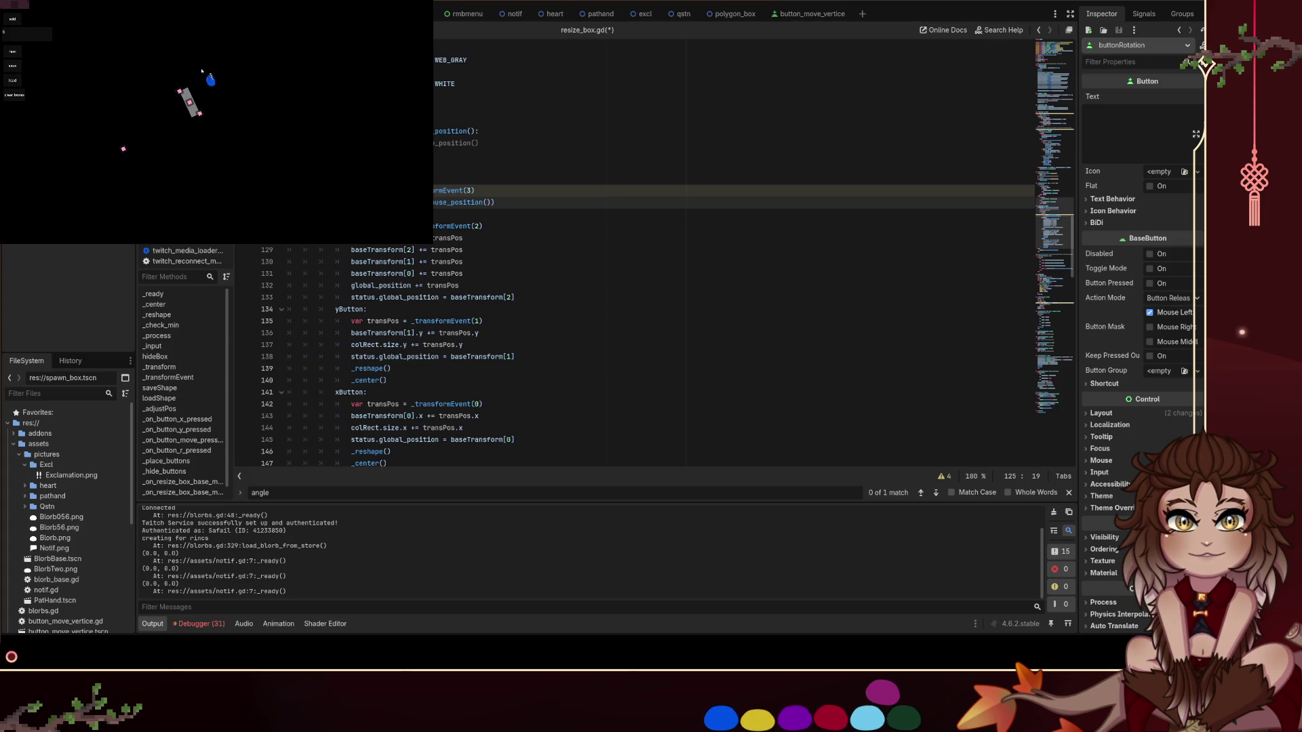
mouse_move(210, 177)
mouse_down()
mouse_move(191, 103)
mouse_move(209, 100)
mouse_move(229, 133)
mouse_move(222, 178)
mouse_move(192, 202)
mouse_move(180, 183)
mouse_up()
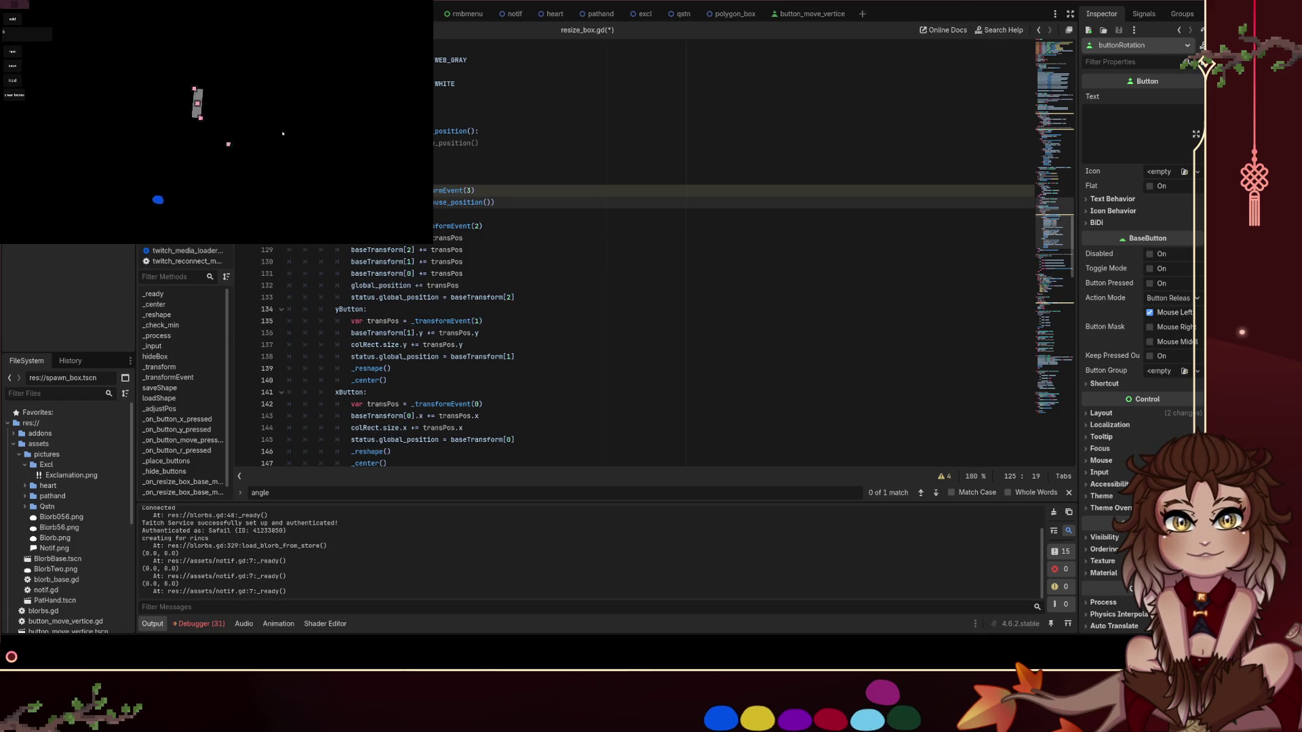
mouse_move(225, 71)
mouse_down()
mouse_move(202, 57)
mouse_move(157, 70)
mouse_move(134, 137)
mouse_move(180, 134)
mouse_move(174, 81)
mouse_up()
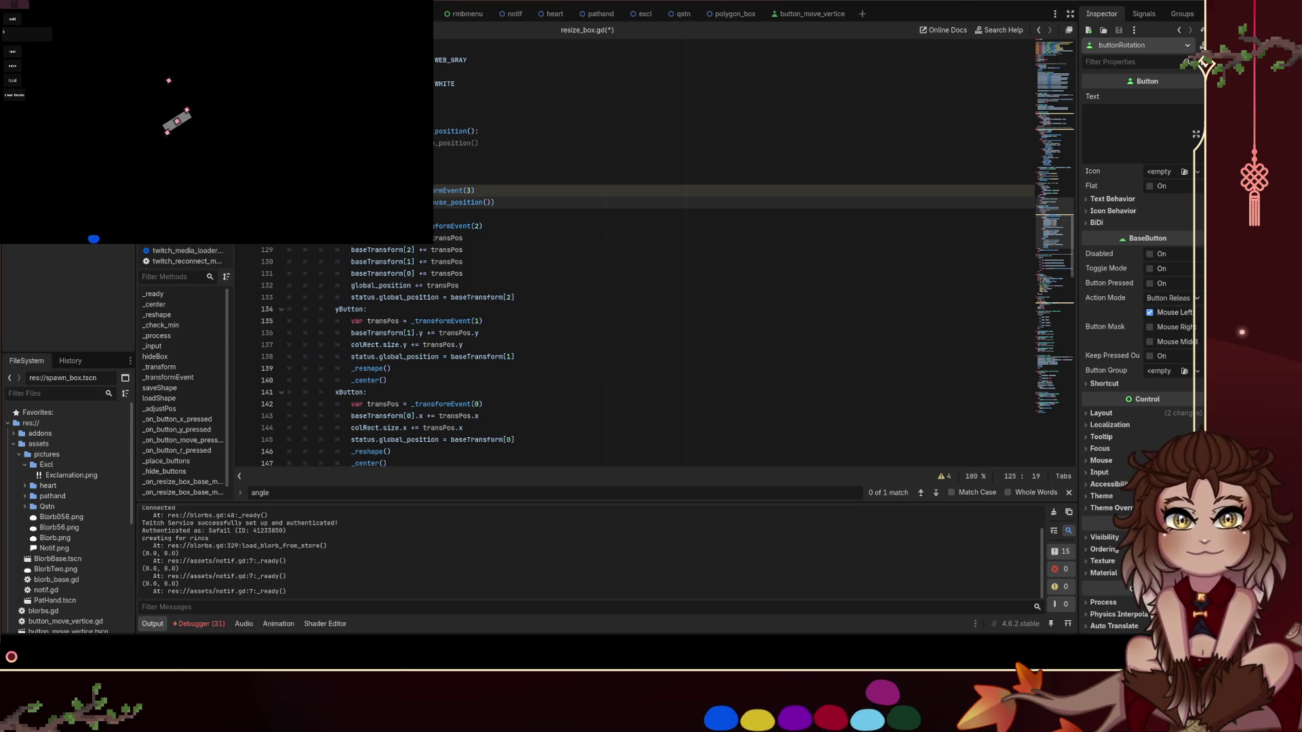
key(ctrl+z)
key(ctrl+z)
key(ctrl+z)
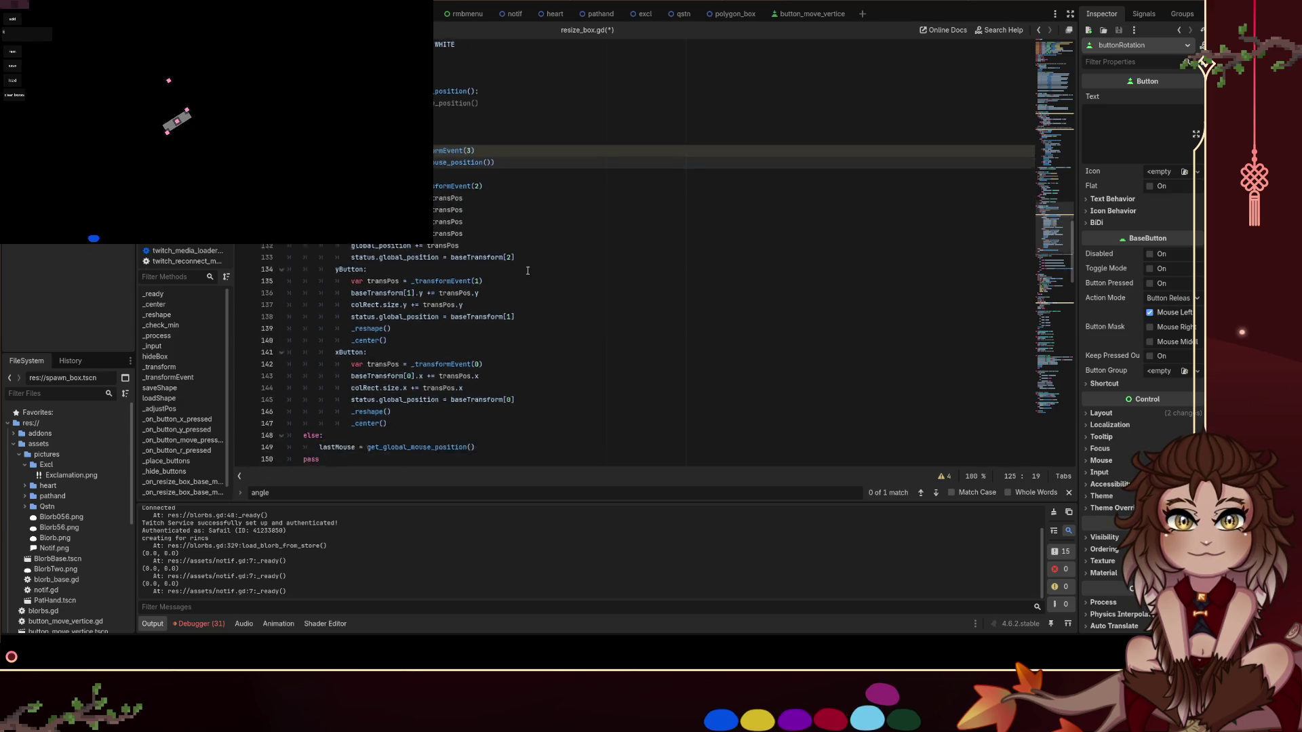
Revert line 125 to its rotVal form, save, then delete its '= rotVal' assignment
key(ctrl+z)
key(ctrl+s)
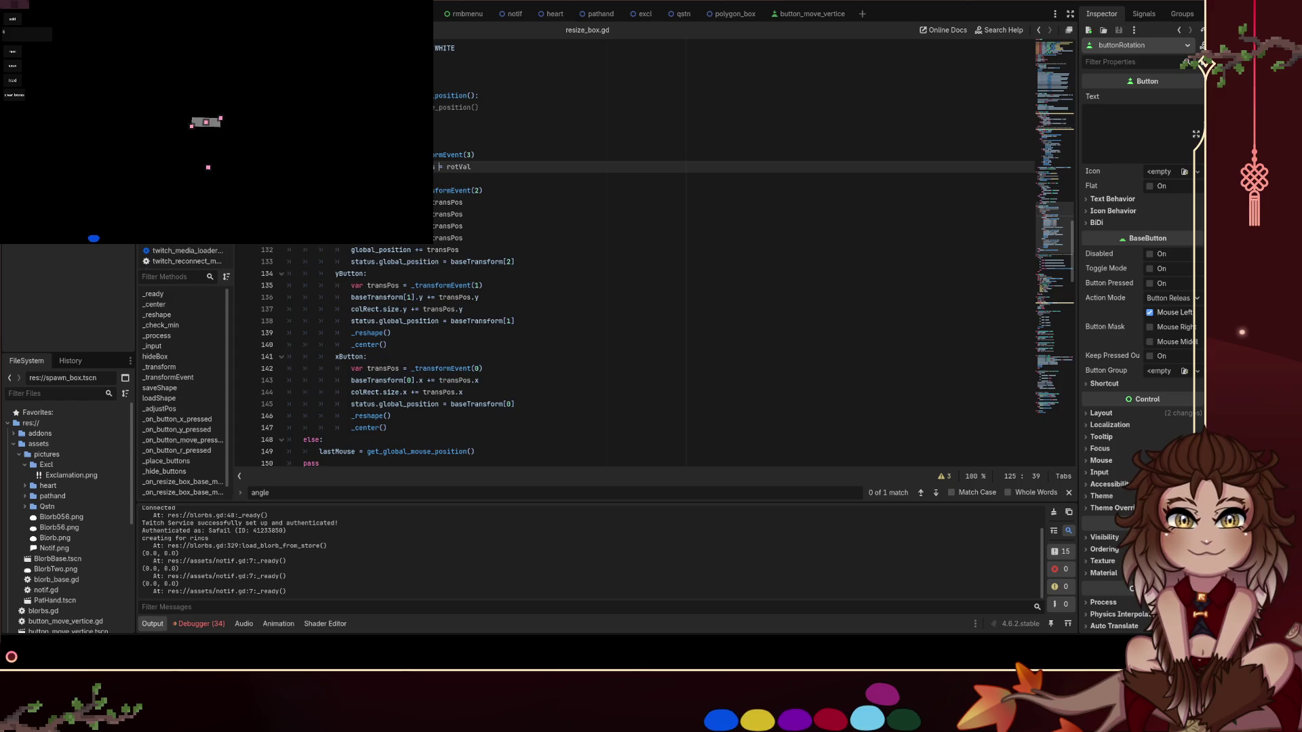
click(435, 166)
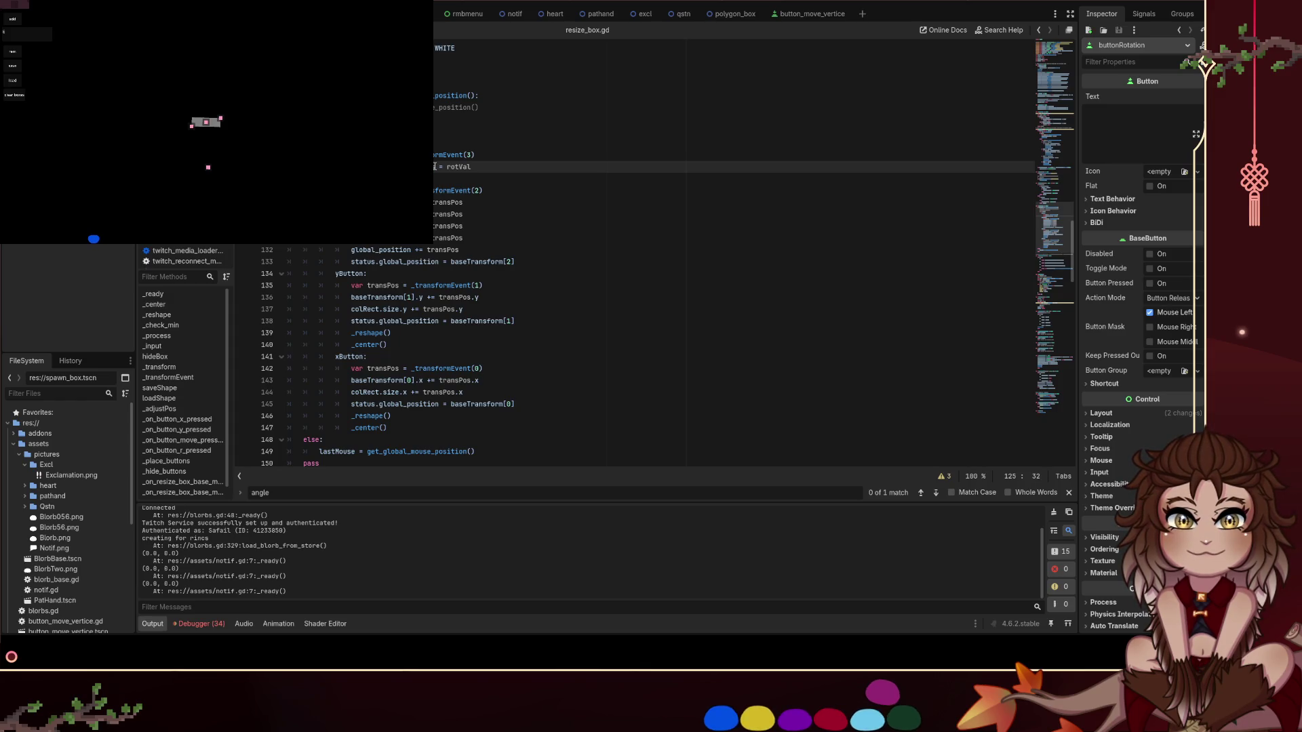
drag(435, 166, 470, 167)
key(BackSpace)
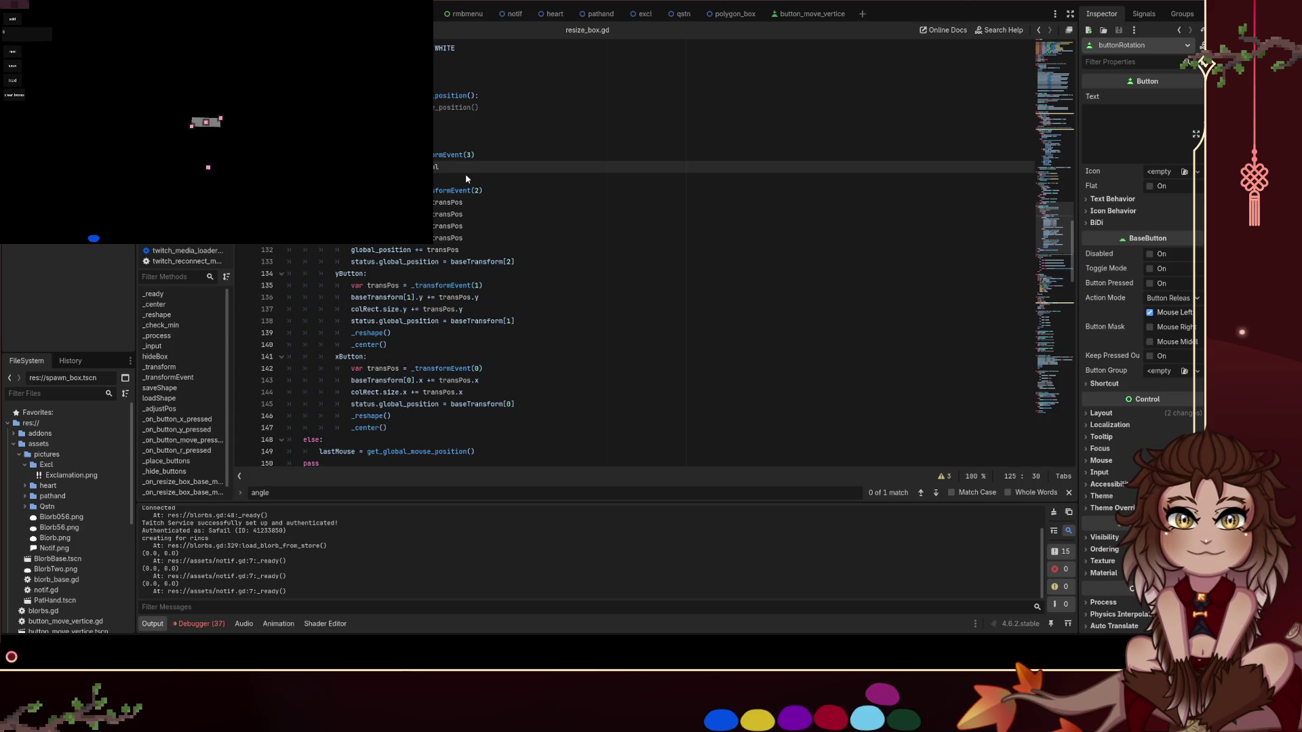
Rotate the box to a diagonal, through vertical, and back to horizontal
mouse_move(208, 170)
mouse_down()
mouse_move(175, 166)
mouse_move(236, 102)
mouse_up()
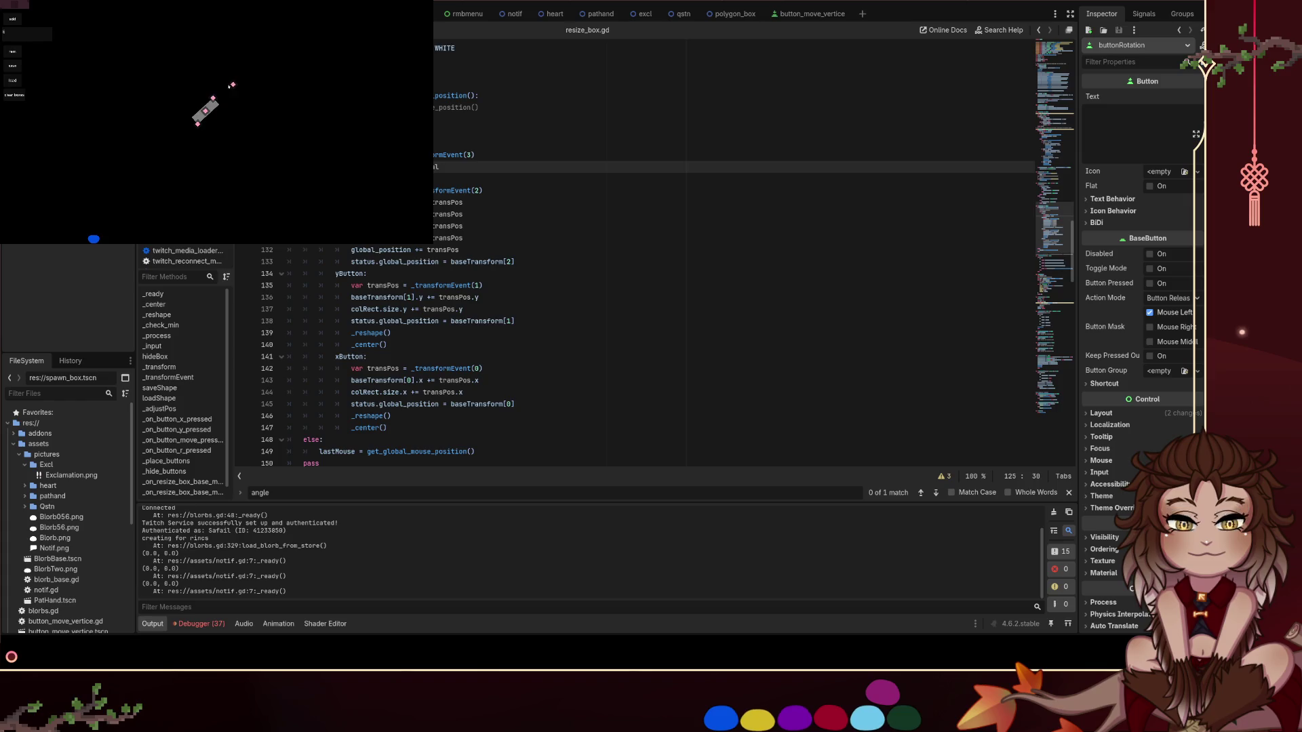
mouse_move(227, 36)
mouse_down()
mouse_move(102, 125)
mouse_move(285, 194)
mouse_move(264, 58)
mouse_move(266, 134)
mouse_move(319, 131)
mouse_move(276, 128)
mouse_move(311, 108)
mouse_move(236, 120)
mouse_move(234, 146)
mouse_move(205, 125)
mouse_move(241, 136)
mouse_move(231, 121)
mouse_up()
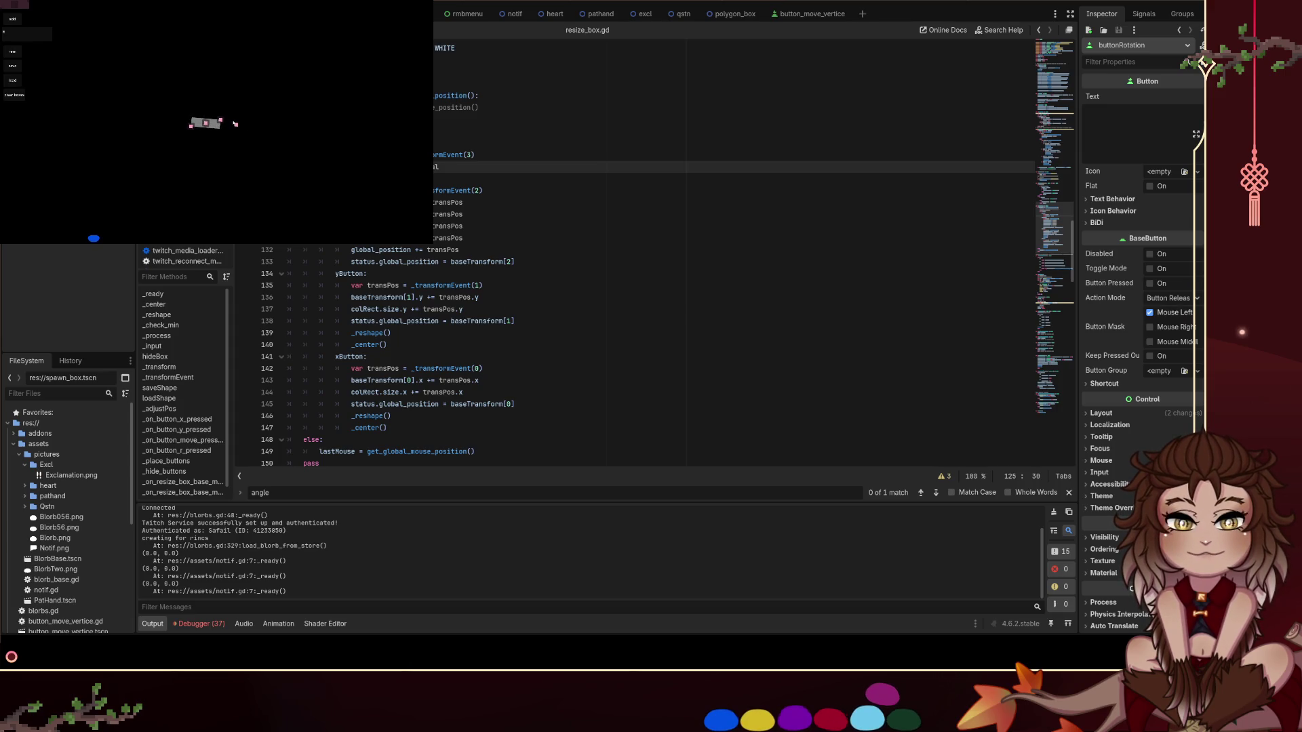
mouse_move(235, 130)
mouse_down()
mouse_move(224, 152)
mouse_move(168, 157)
mouse_move(231, 108)
mouse_up()
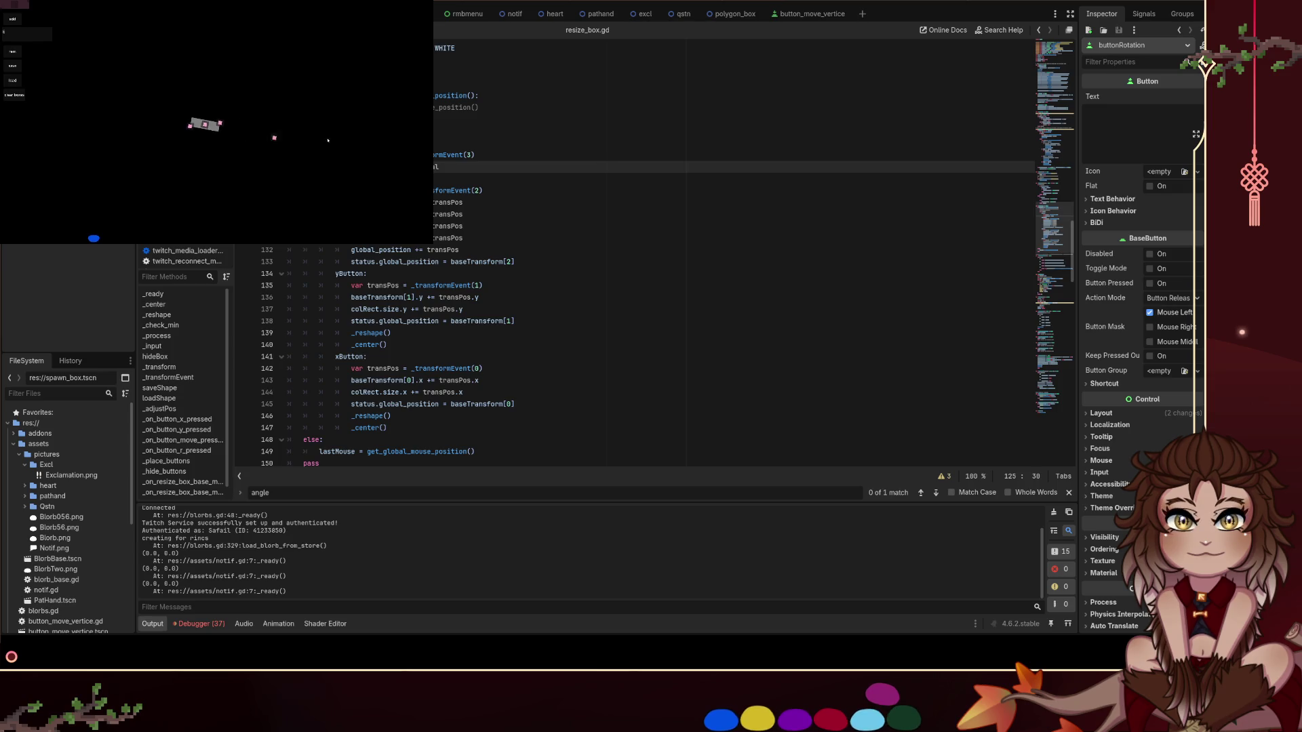
drag(239, 136, 238, 114)
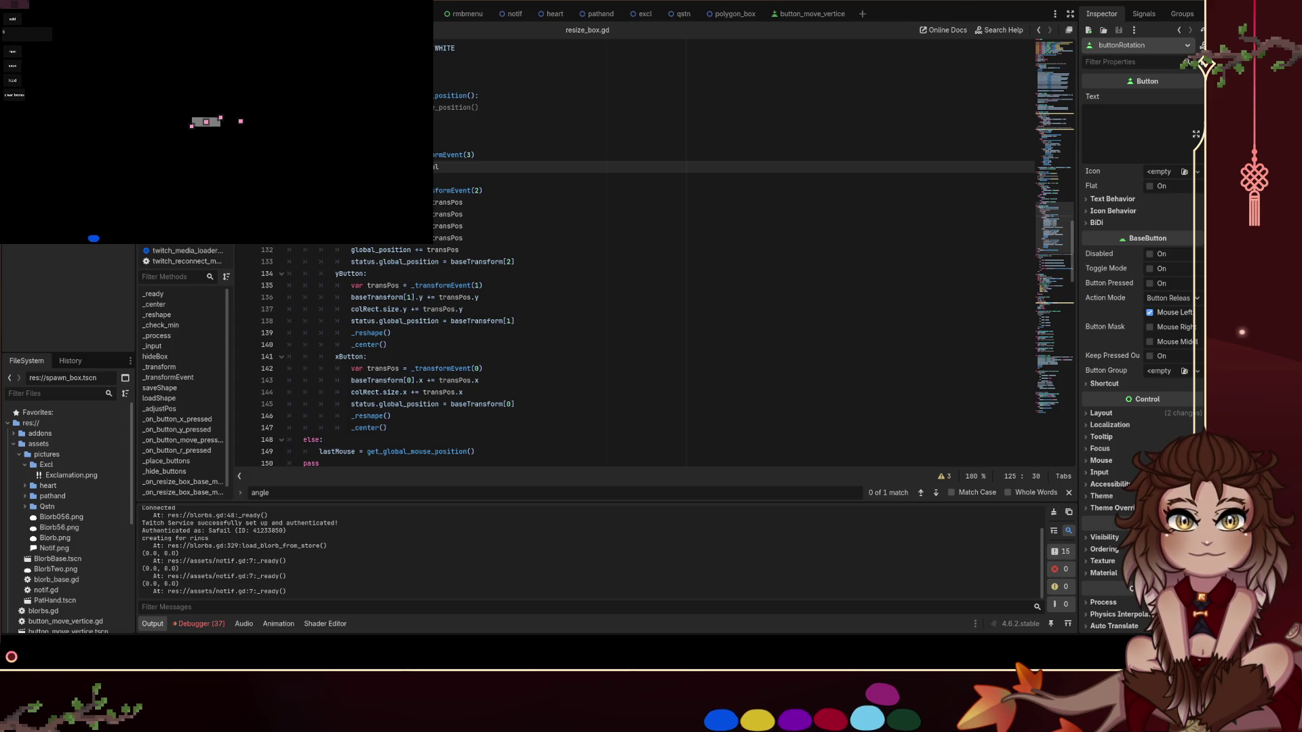
Add a -90 offset to the rotation line, save, and test rotating the box
text(-)
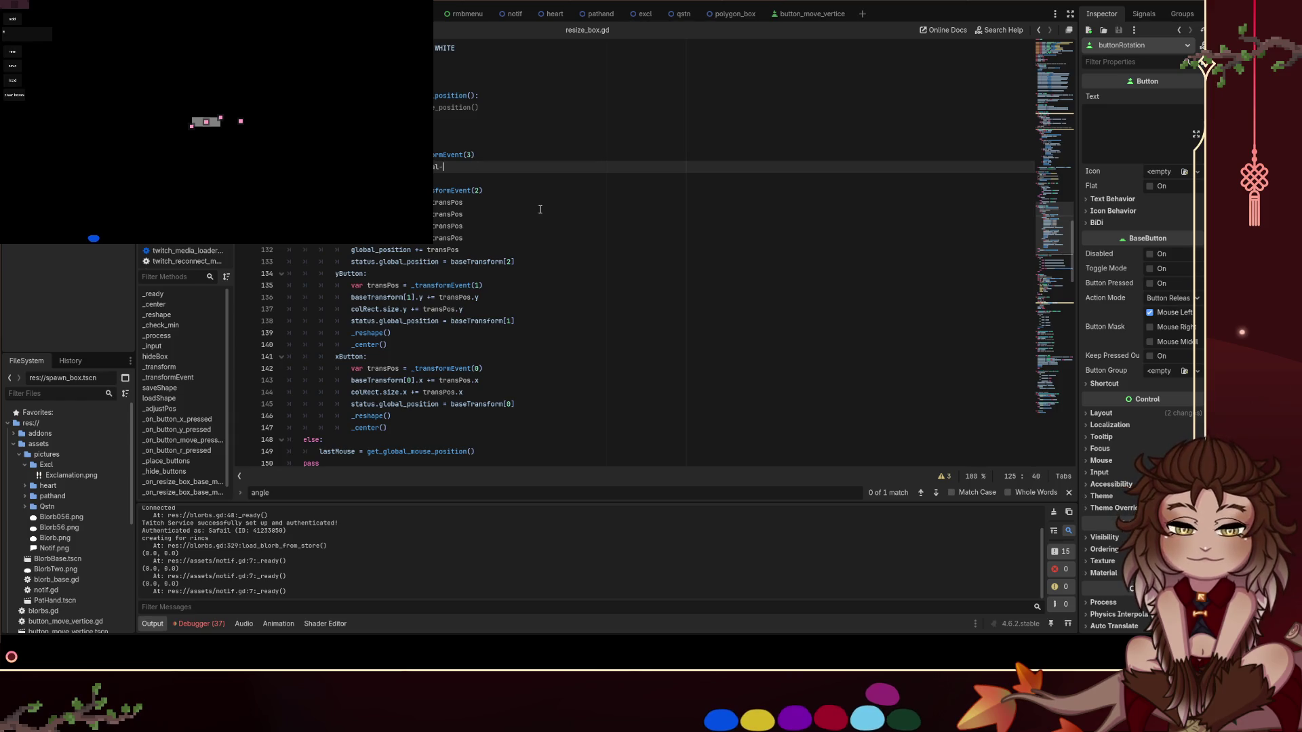
text(90)
mouse_move(240, 121)
mouse_down()
mouse_move(181, 145)
mouse_move(247, 102)
mouse_move(242, 119)
mouse_move(184, 141)
mouse_up()
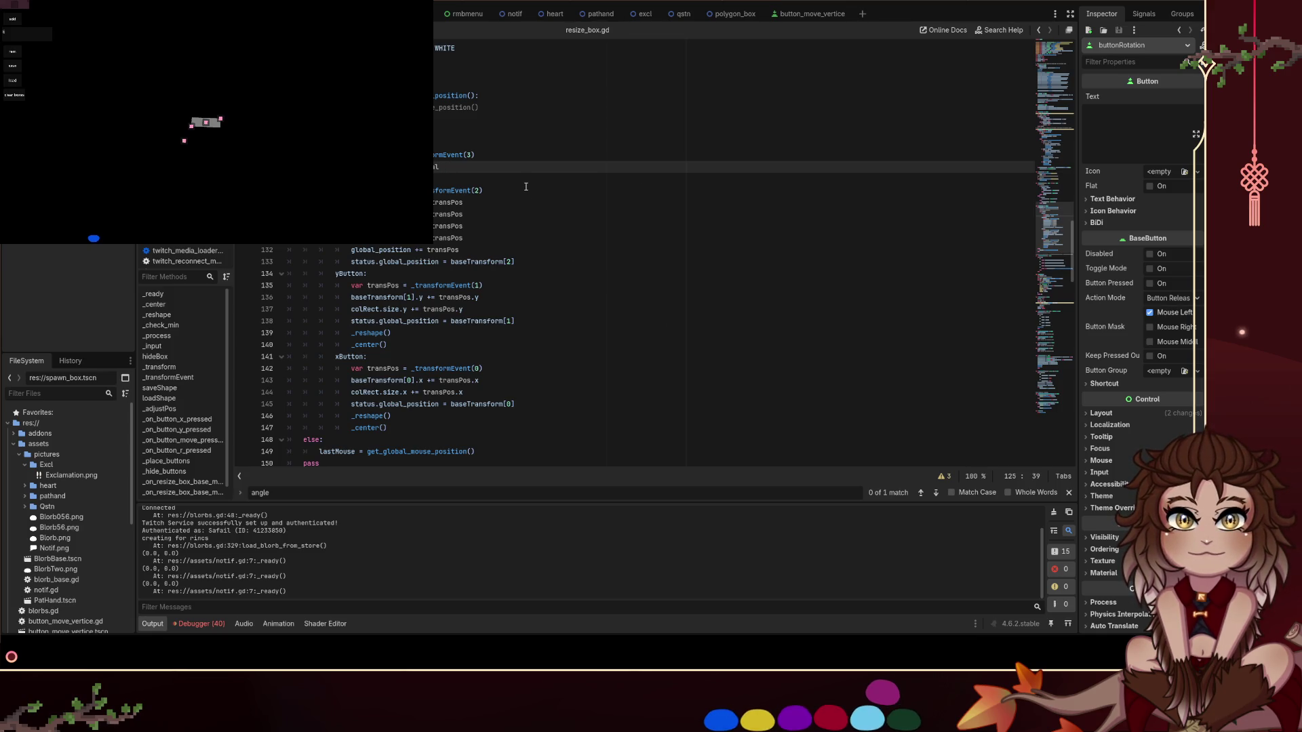
key(ctrl+s)
drag(187, 143, 220, 137)
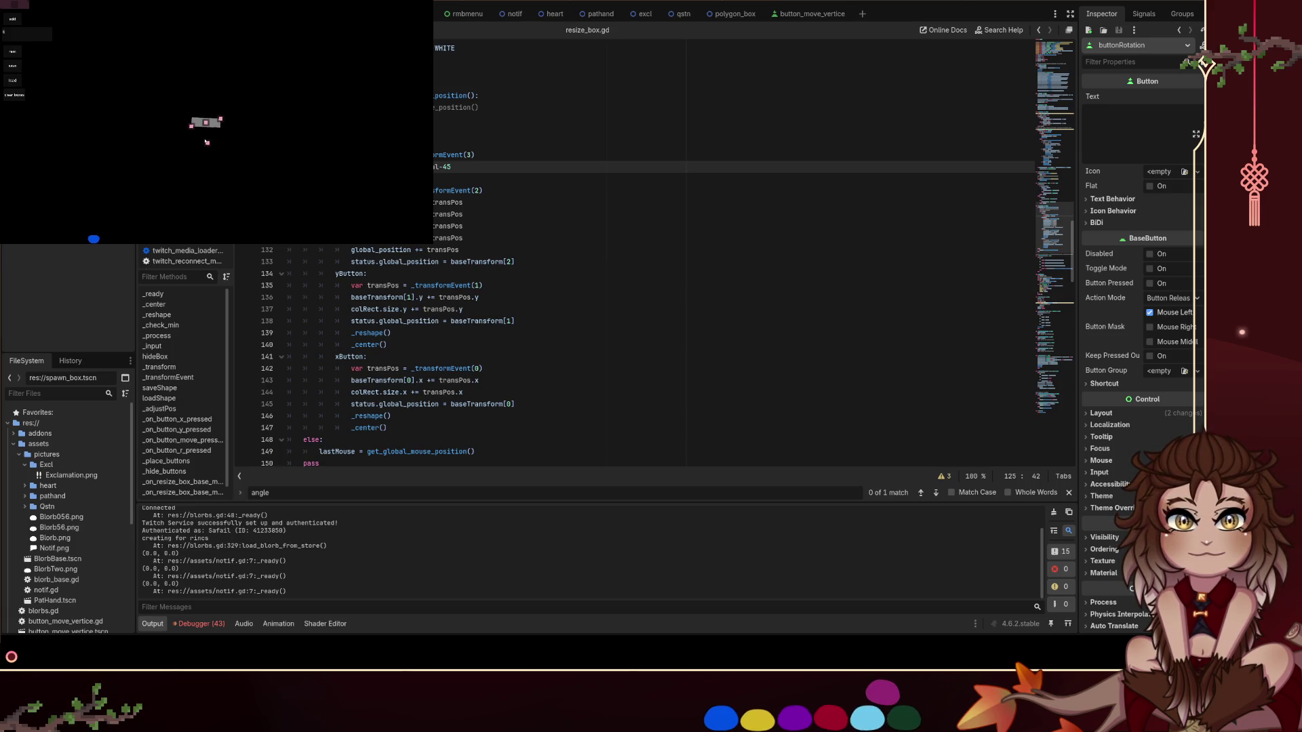
Flip the offset to +45, retest the rotation, then select ColorRect2 in the 2D scene
key(Left)
key(Left)
key(BackSpace)
text(+)
mouse_move(208, 142)
mouse_down()
mouse_move(178, 139)
mouse_move(208, 95)
mouse_up()
mouse_move(206, 102)
mouse_down()
mouse_move(170, 116)
mouse_move(176, 95)
mouse_move(194, 112)
mouse_move(200, 85)
mouse_up()
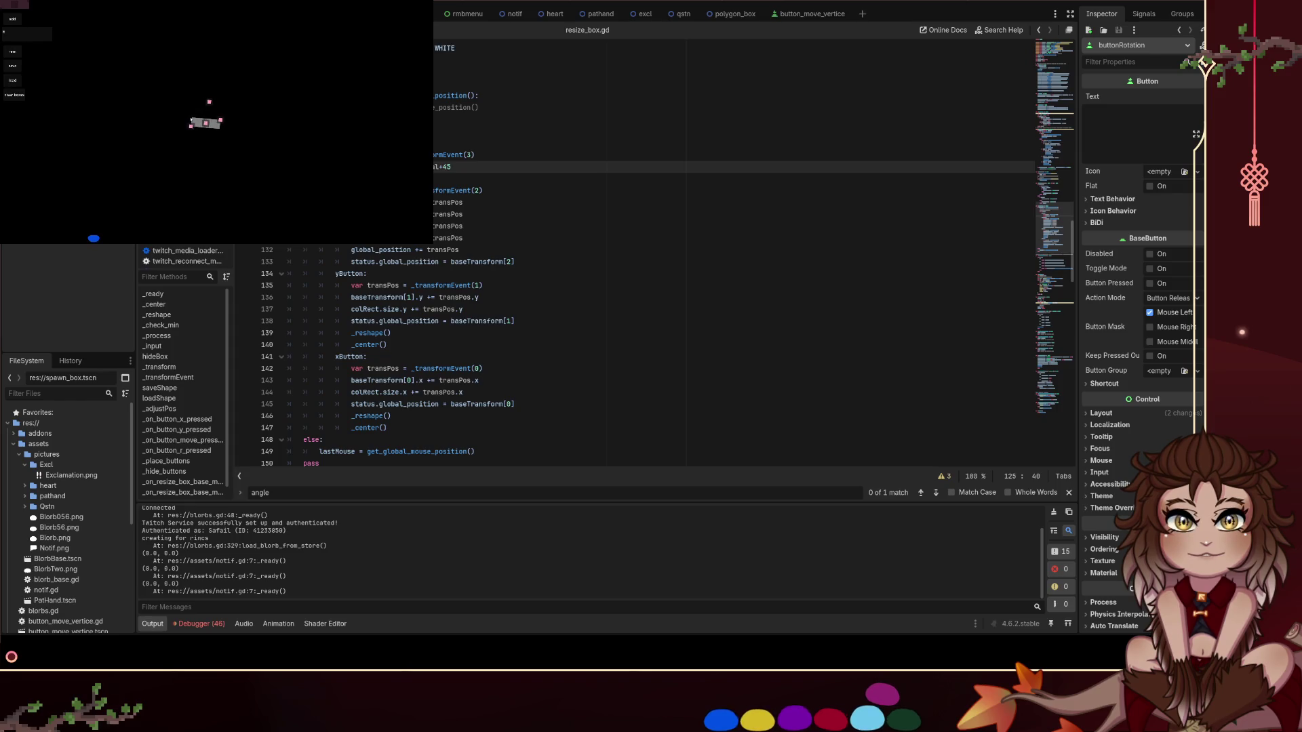
mouse_move(215, 97)
mouse_down()
mouse_move(237, 119)
mouse_move(223, 72)
mouse_up()
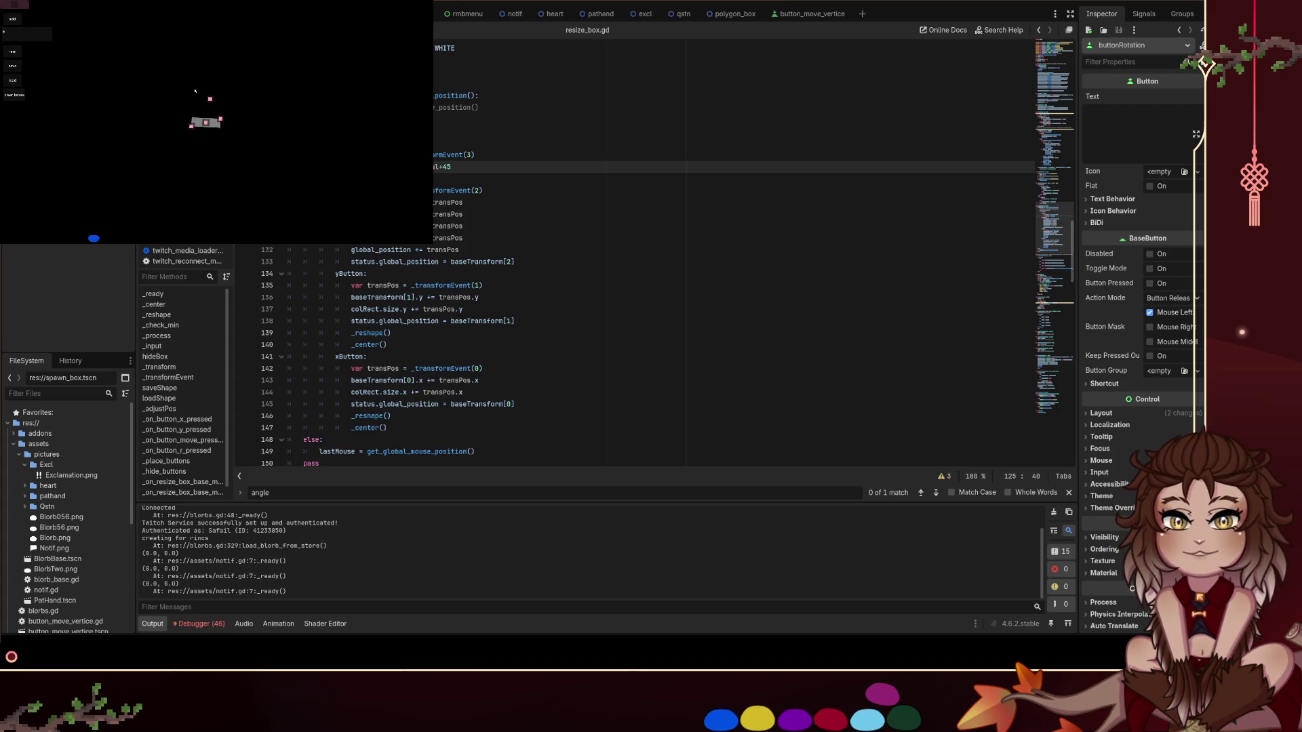
mouse_move(215, 97)
mouse_down()
mouse_move(210, 67)
mouse_move(214, 89)
mouse_up()
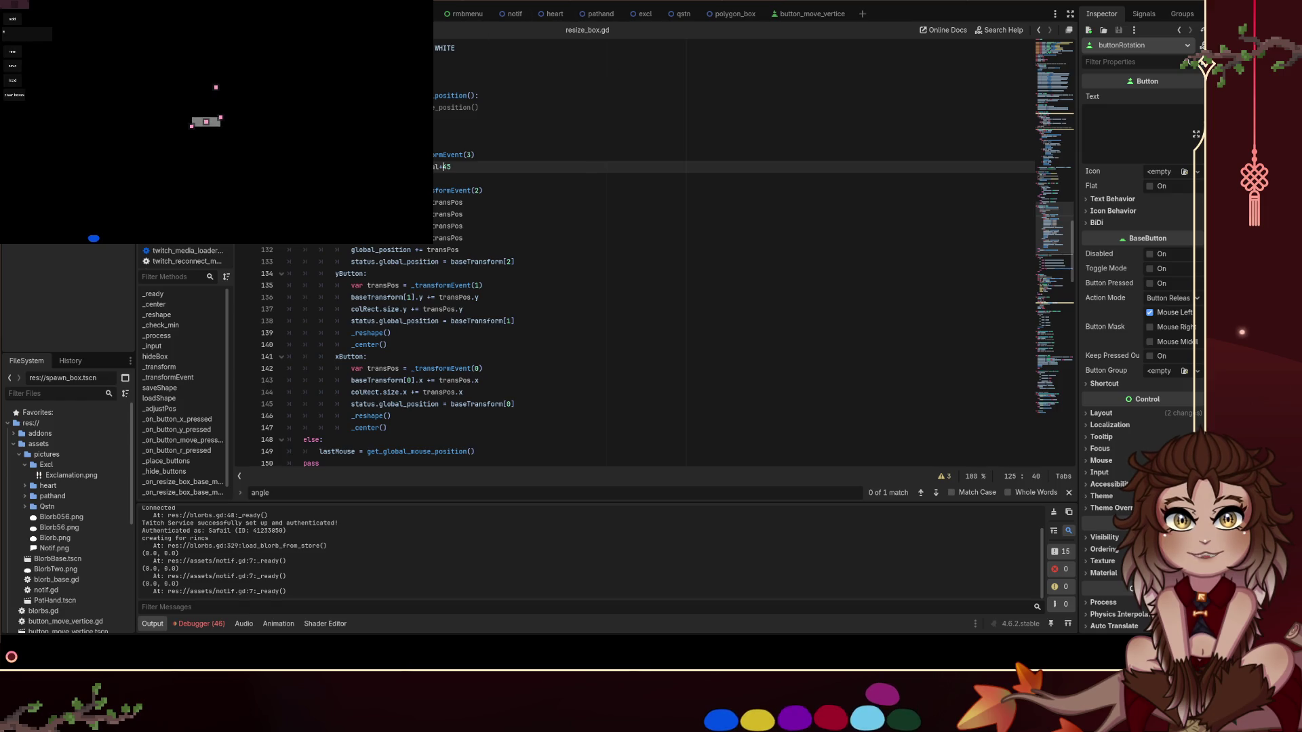
key(ctrl+F1)
click(632, 283)
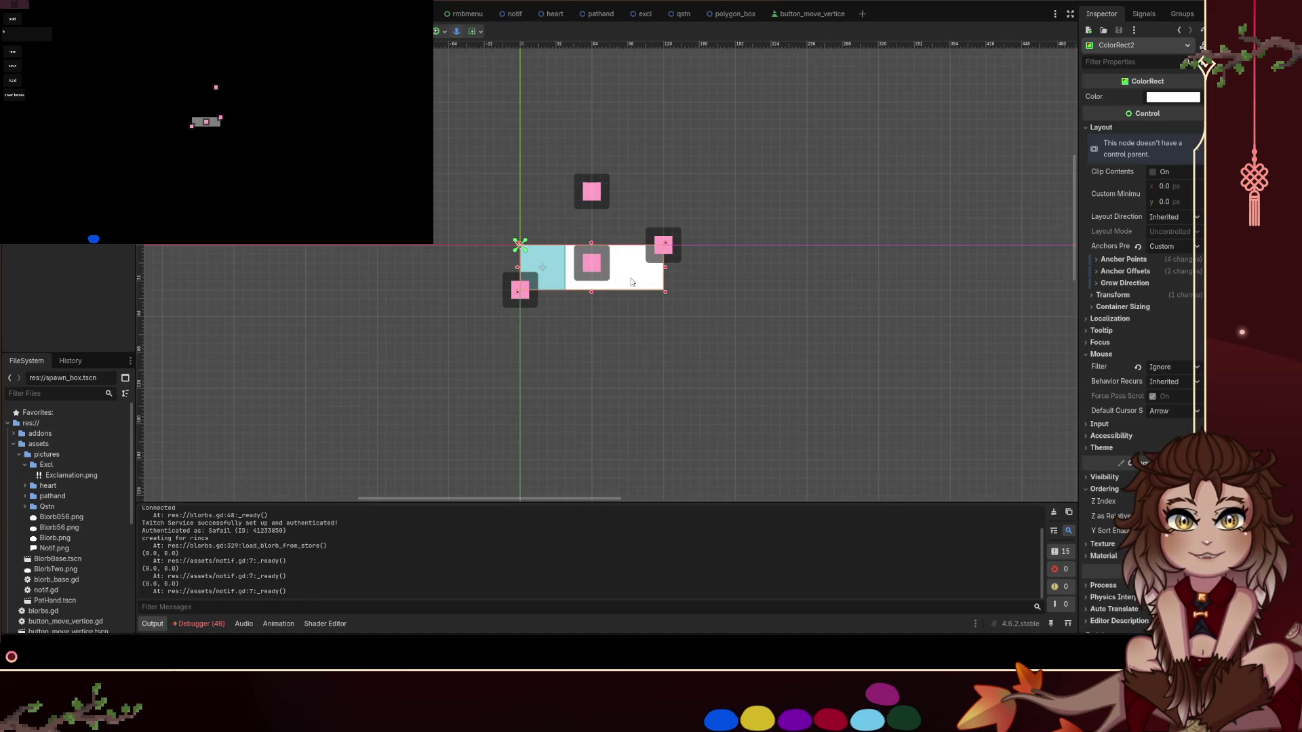
scroll(577, 272, up, 4)
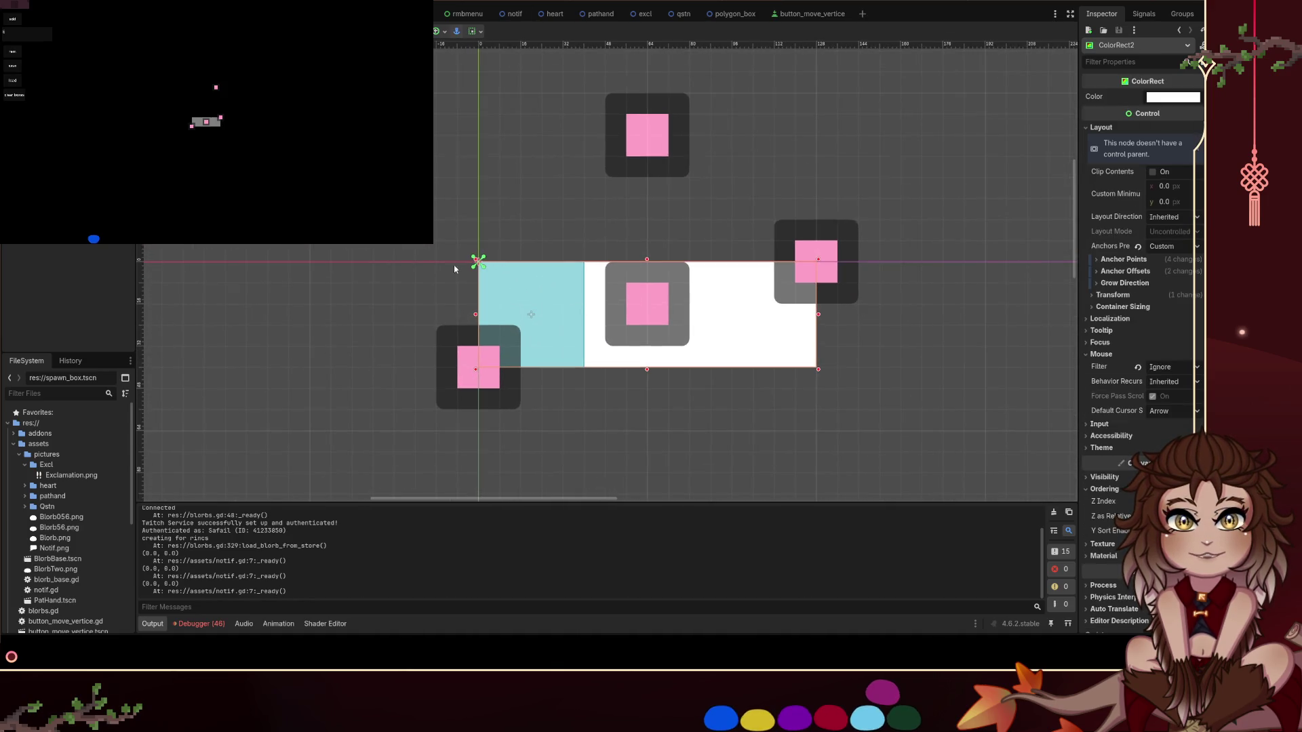
click(478, 261)
click(483, 261)
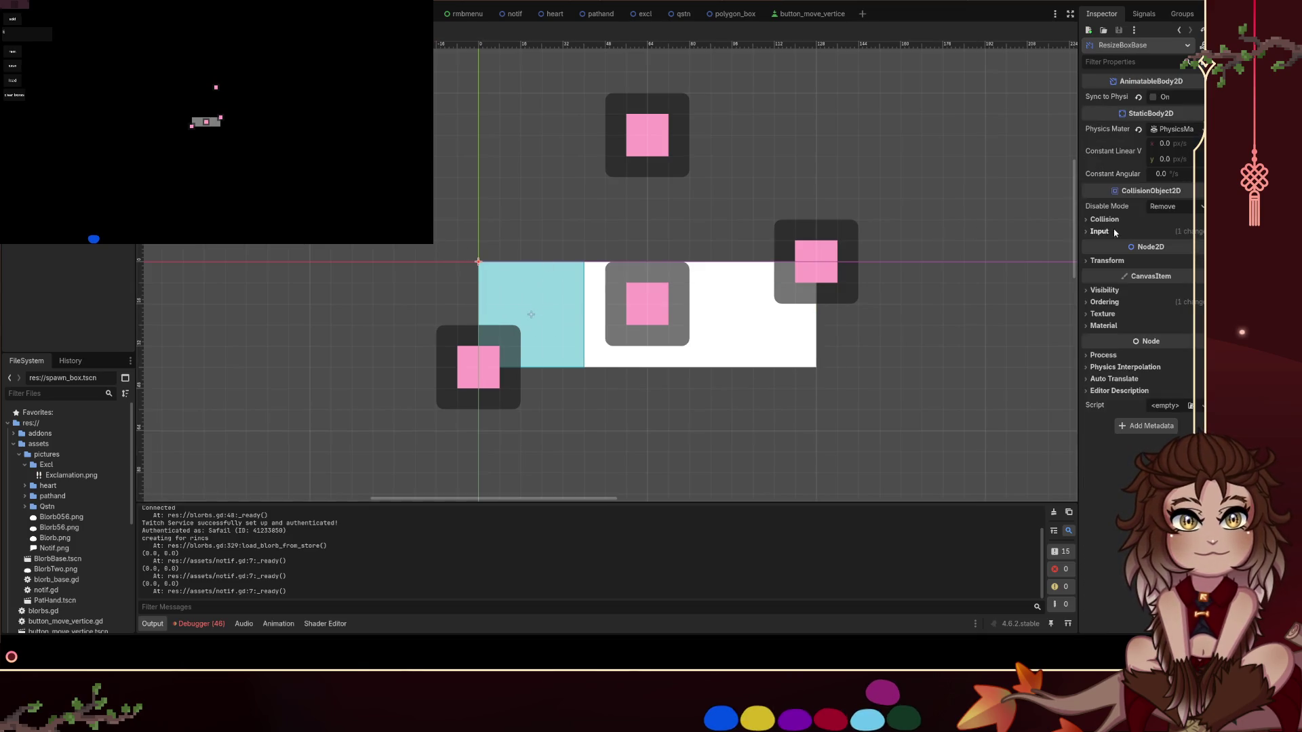
click(1119, 261)
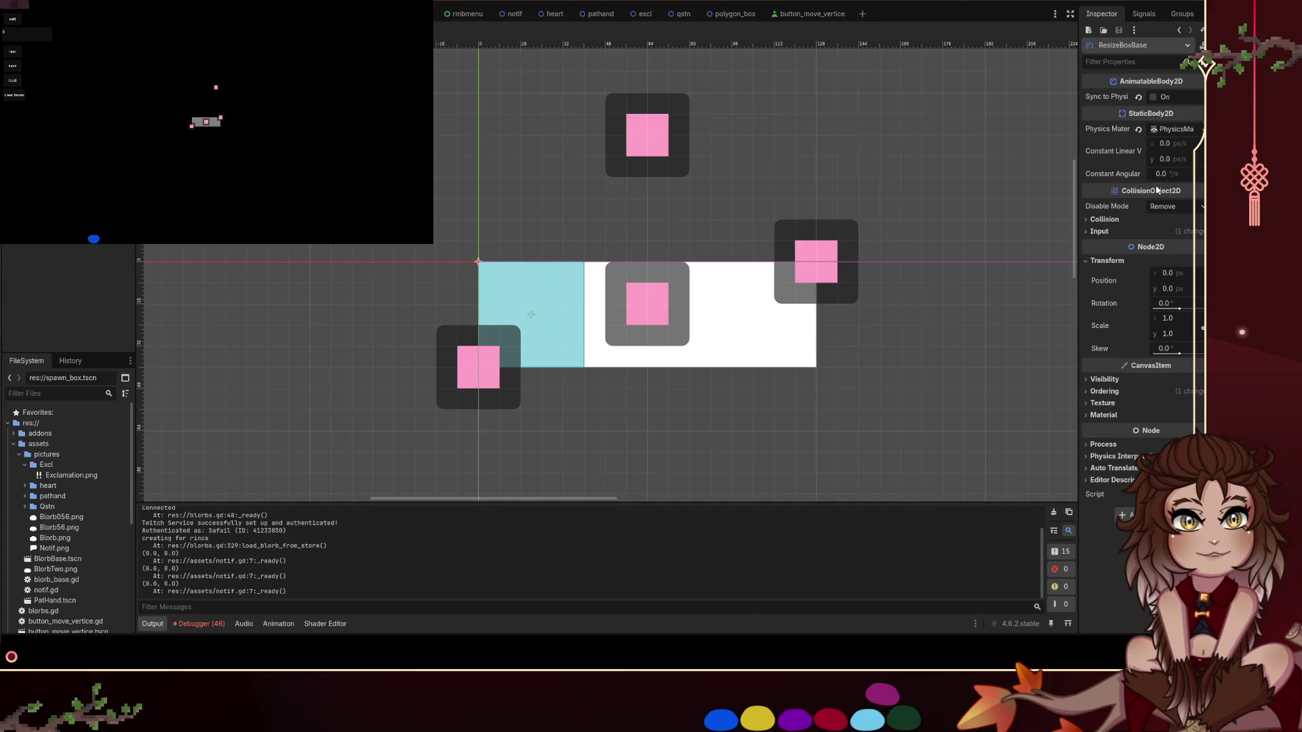
click(1111, 232)
click(1111, 232)
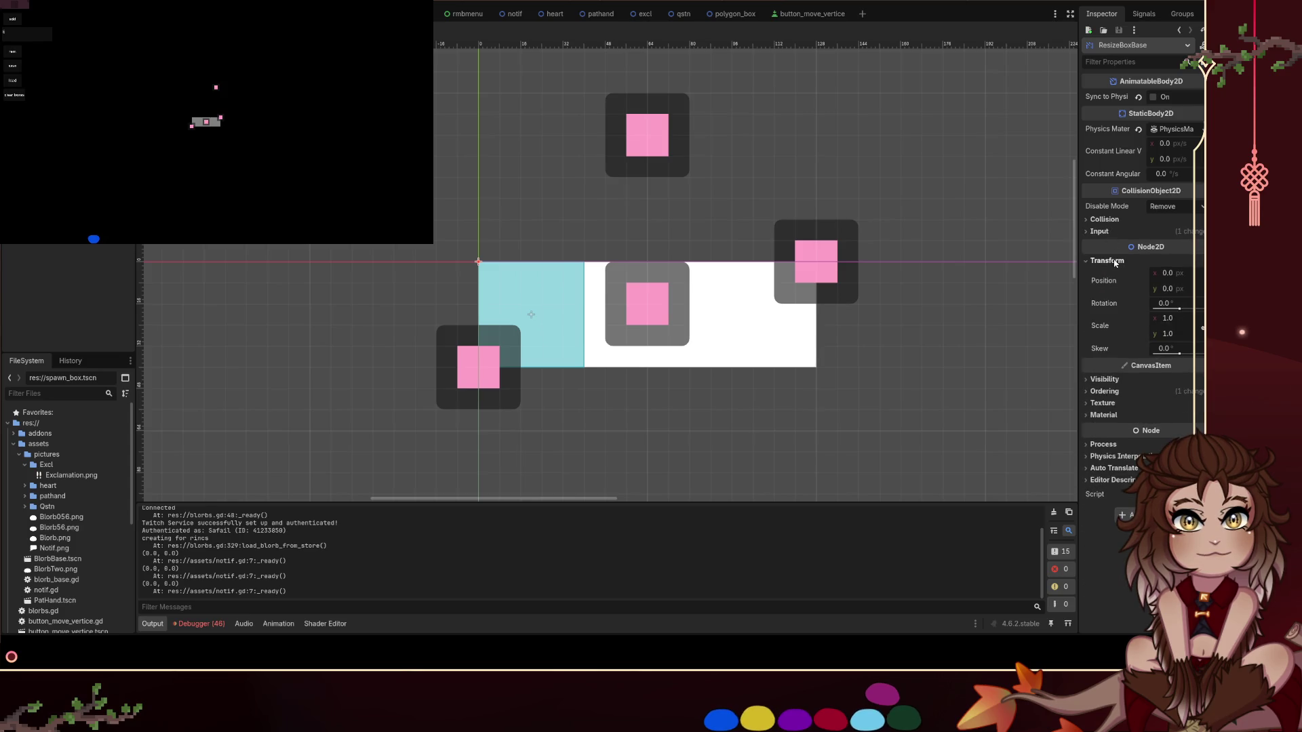
click(784, 354)
click(478, 262)
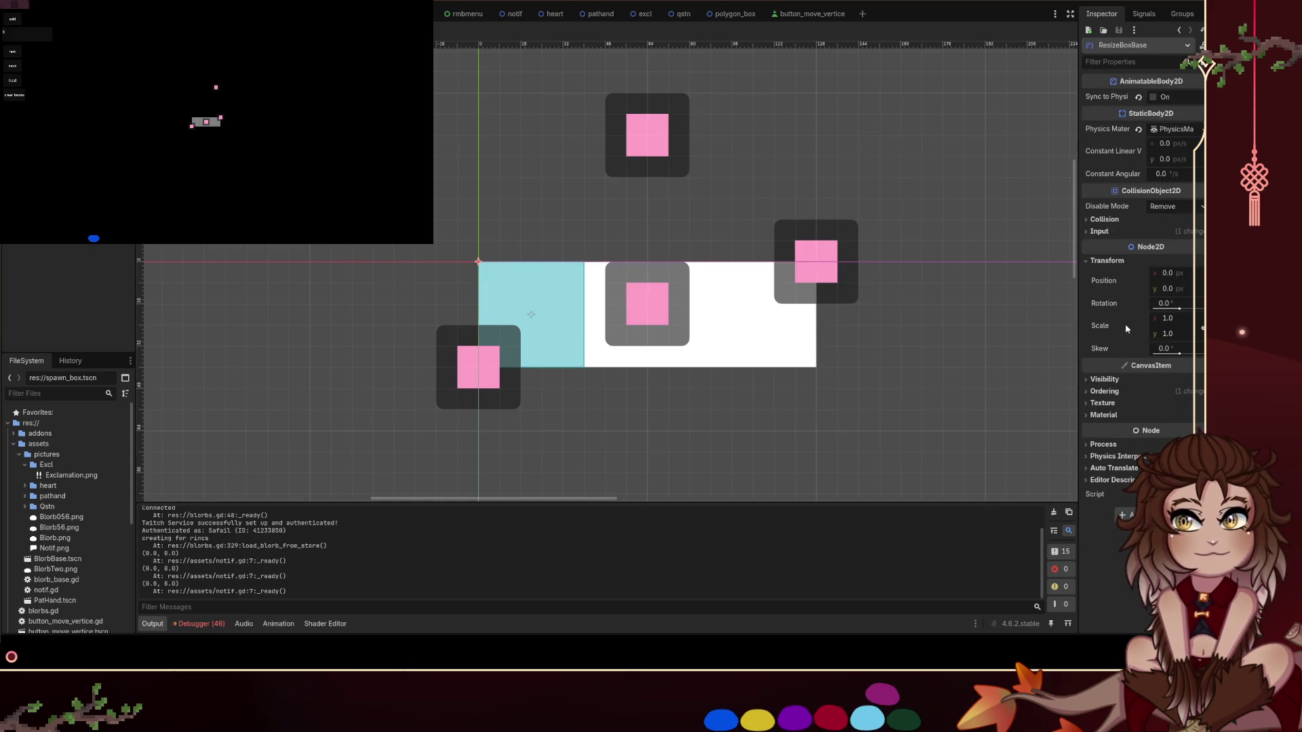
click(1117, 221)
click(1117, 221)
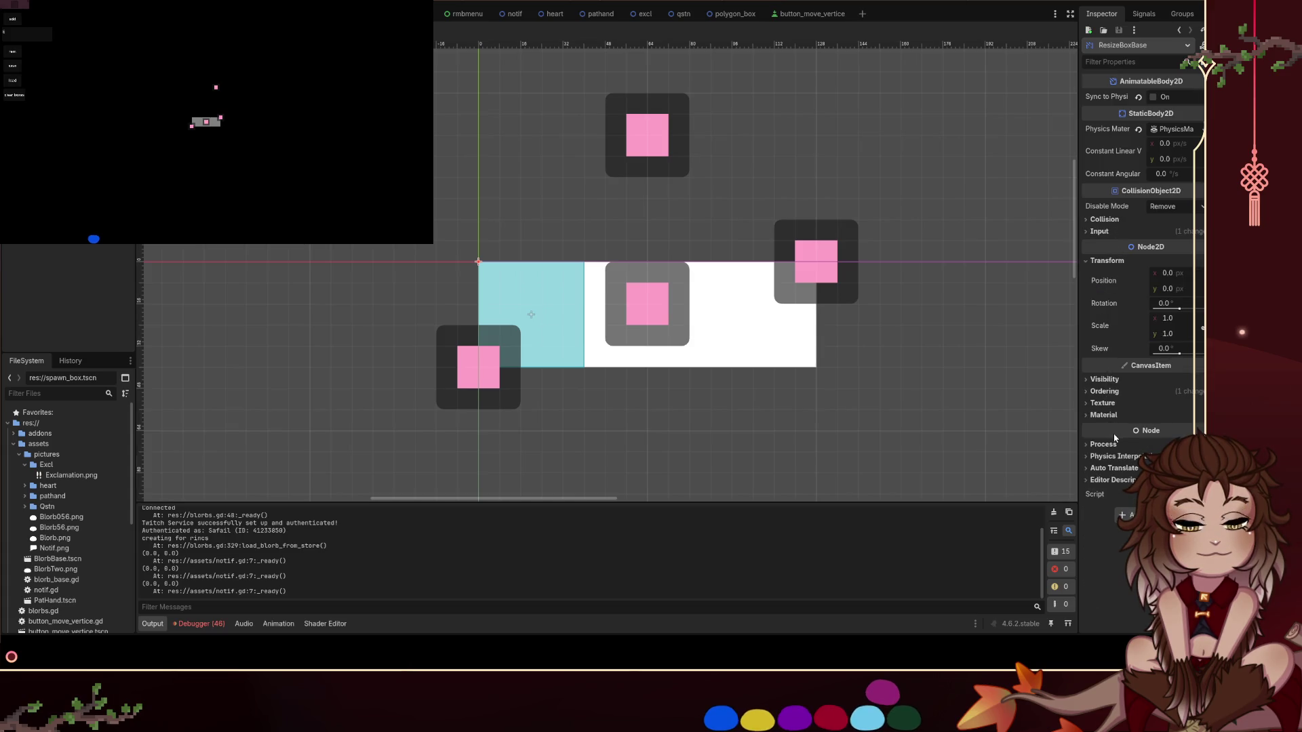
drag(472, 261, 472, 261)
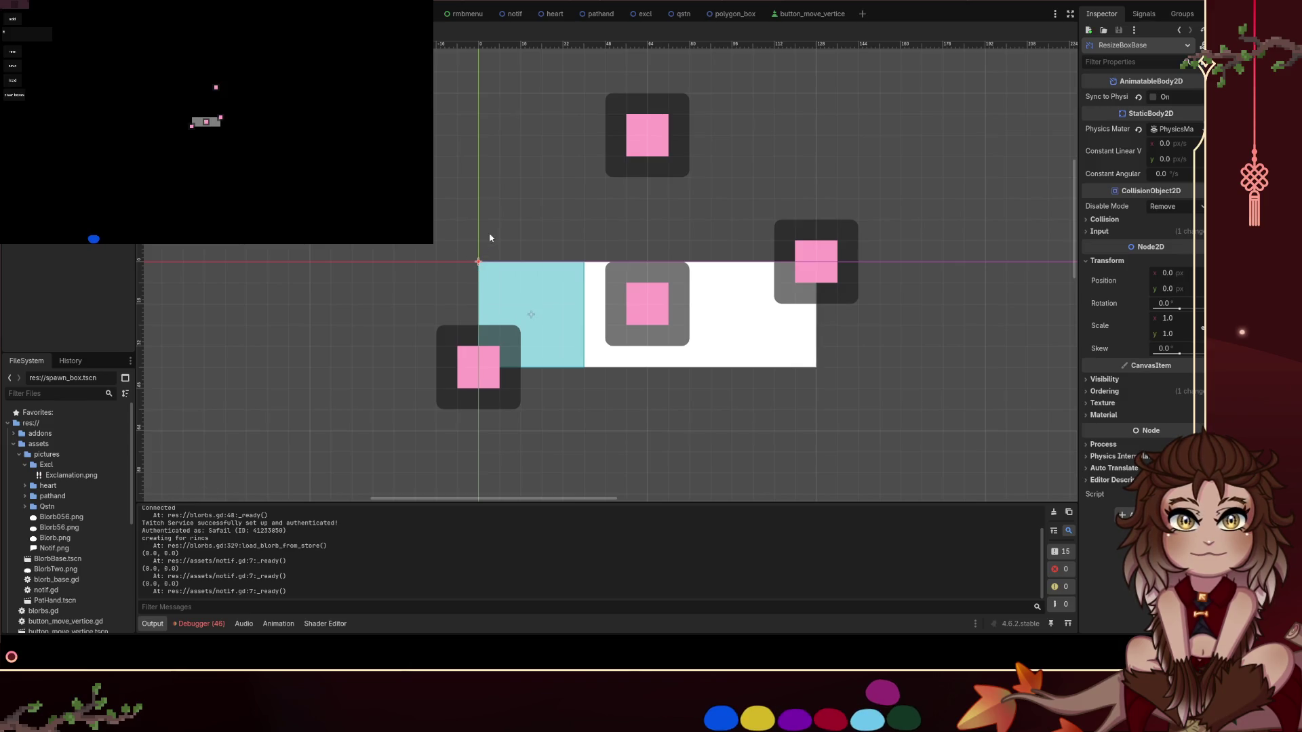
click(551, 285)
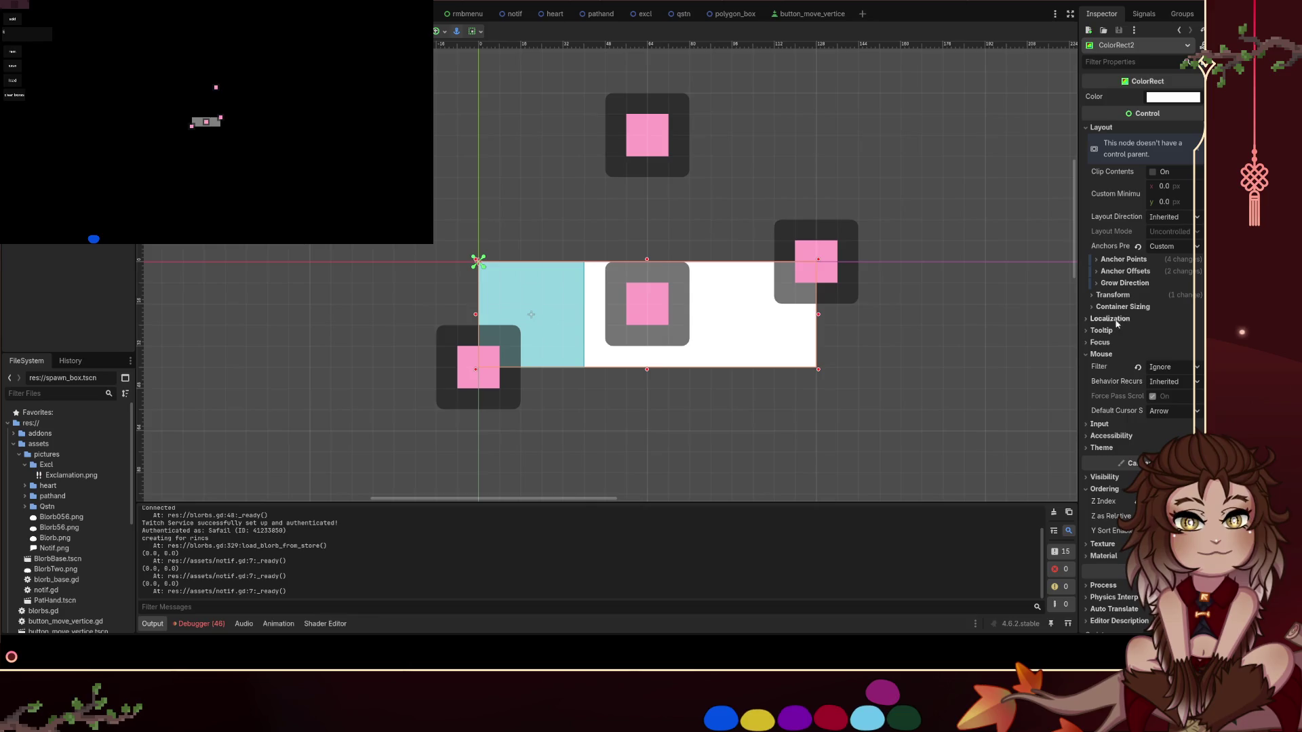
Try a Right anchor offset of 488 on ColorRect2, then undo it
scroll(1133, 367, down, 1)
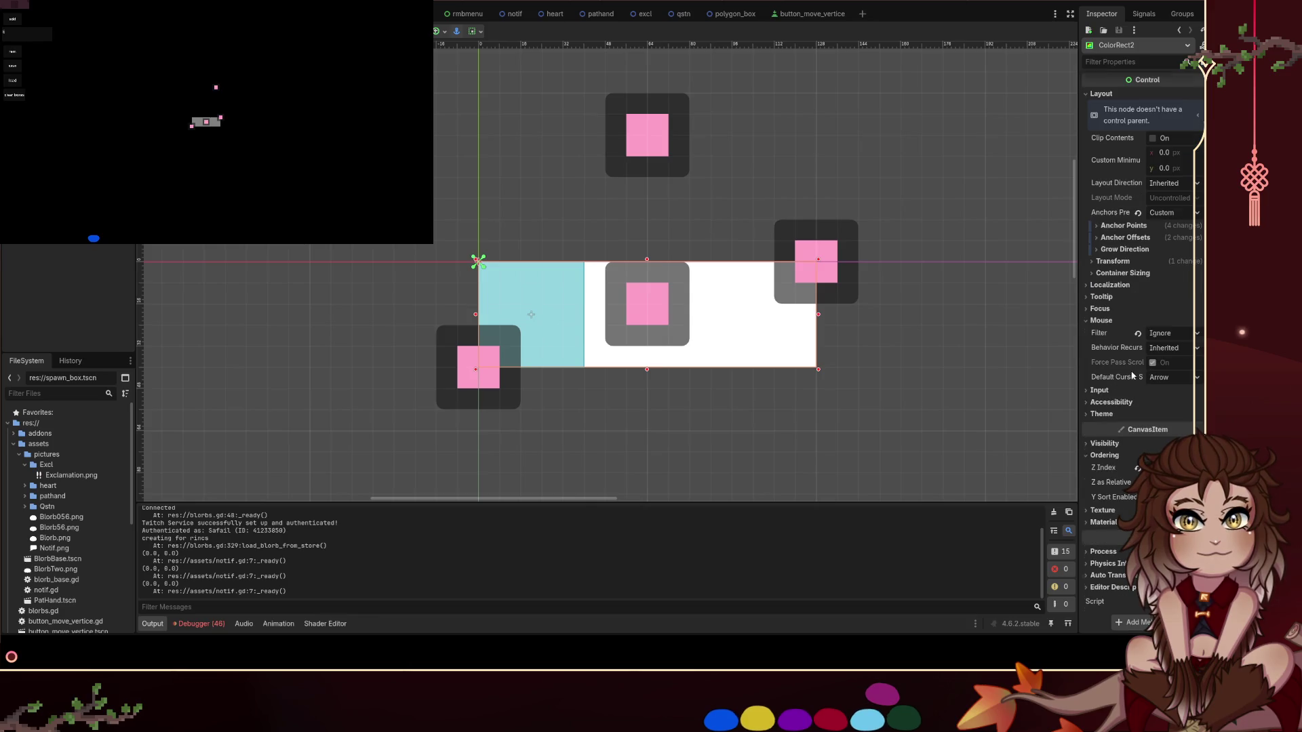
click(531, 314)
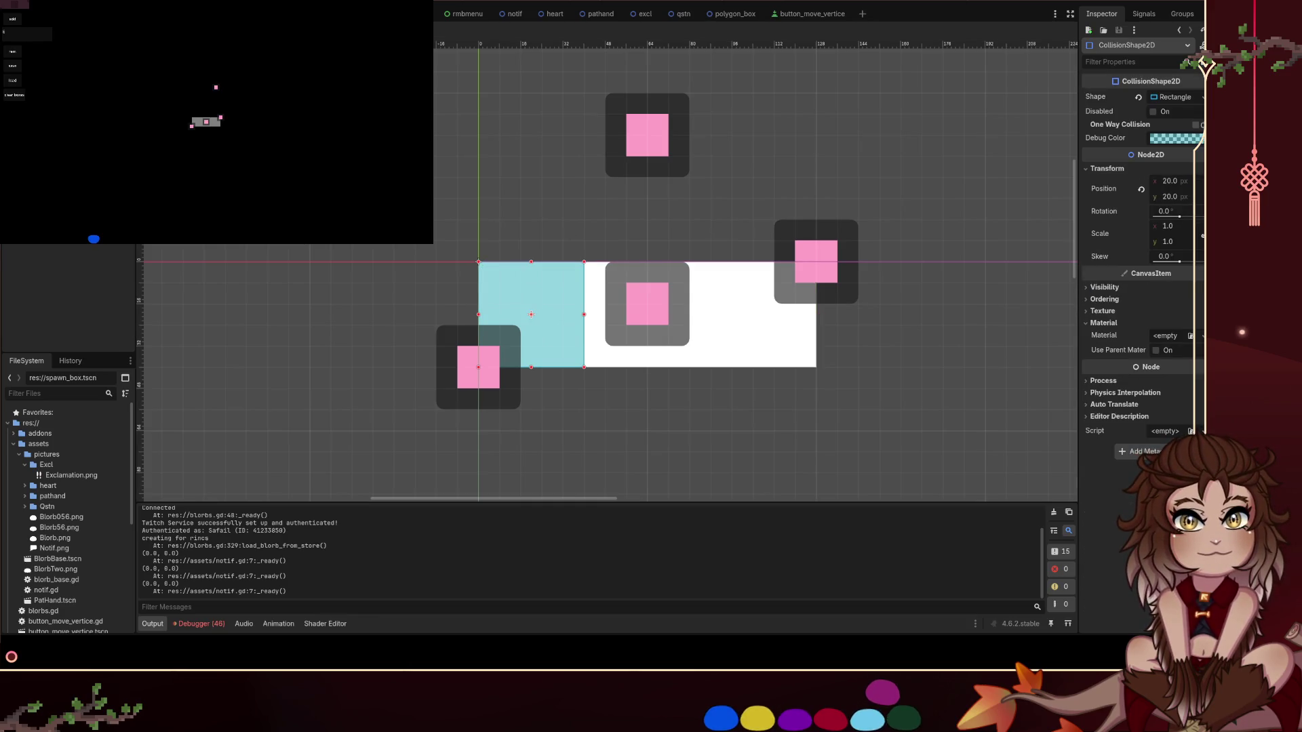
click(531, 314)
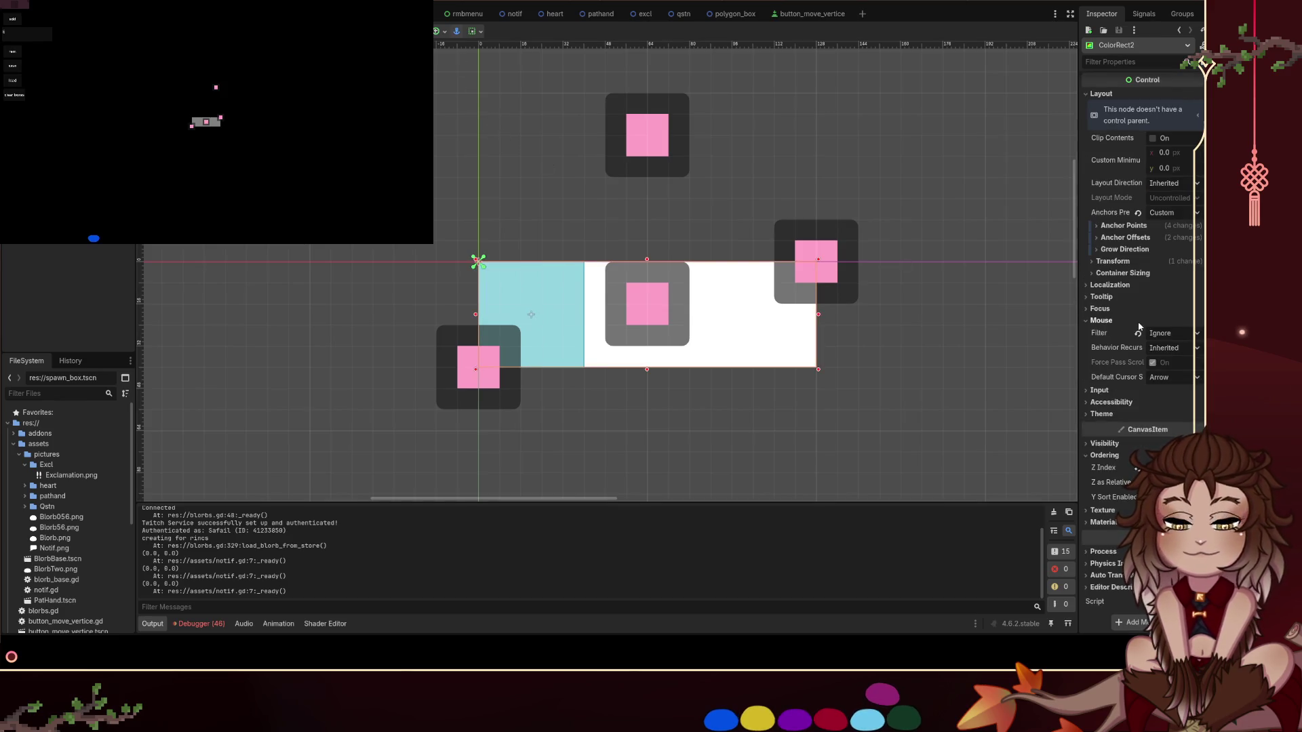
click(1136, 237)
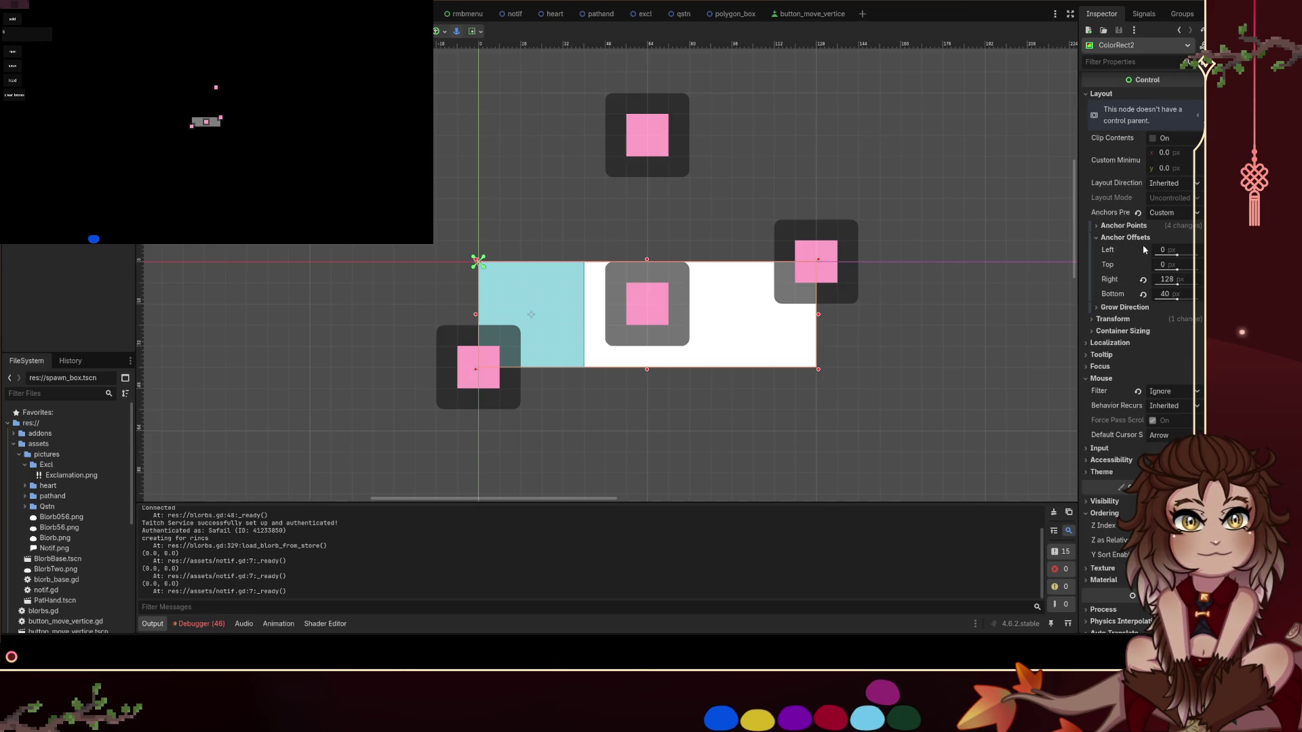
click(1167, 282)
text(488)
key(Return)
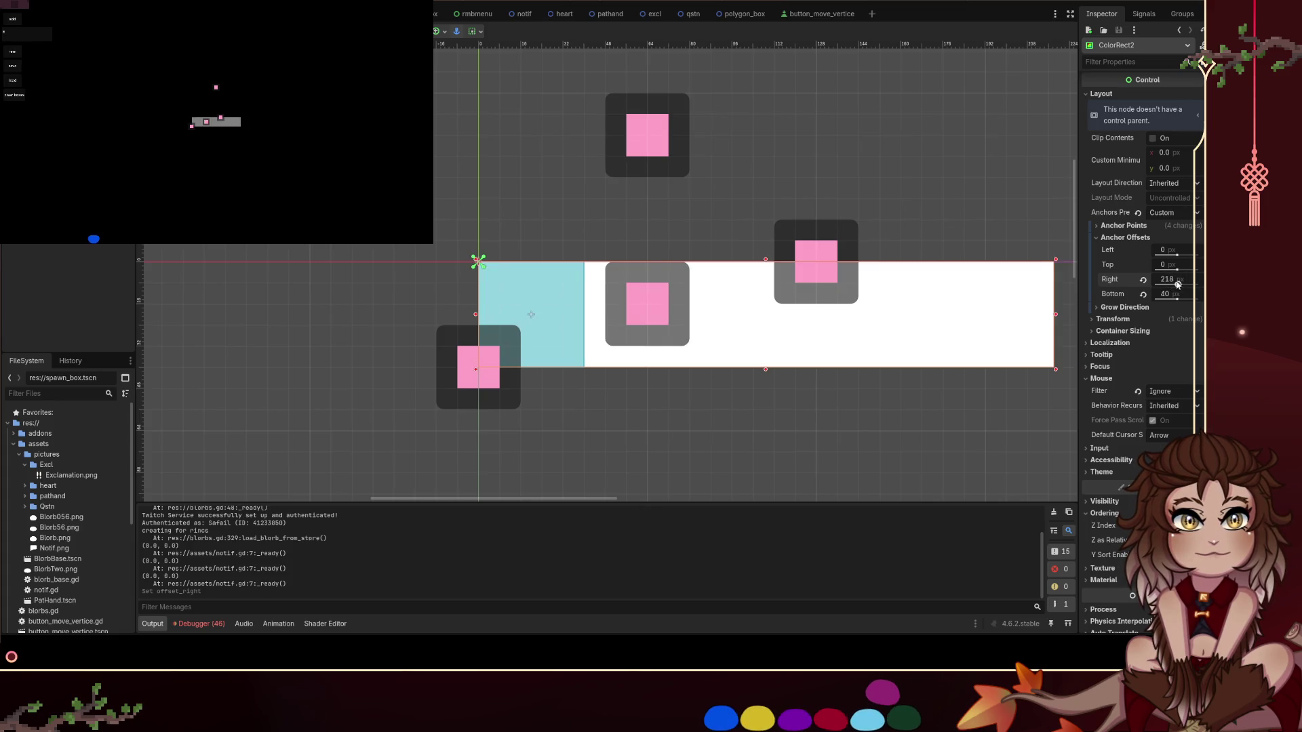
key(ctrl+z)
Nudge ColorRect2's Pivot Offset x value, then undo the change
click(1139, 227)
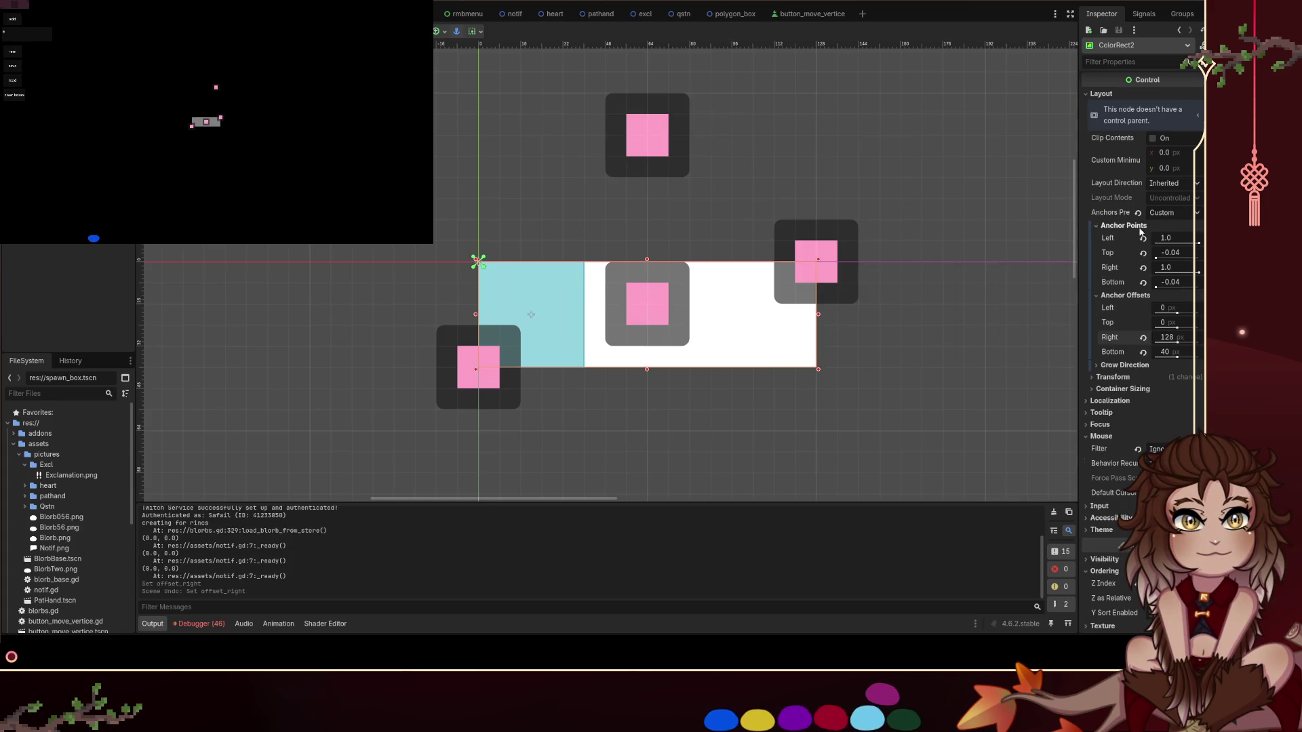
click(1119, 226)
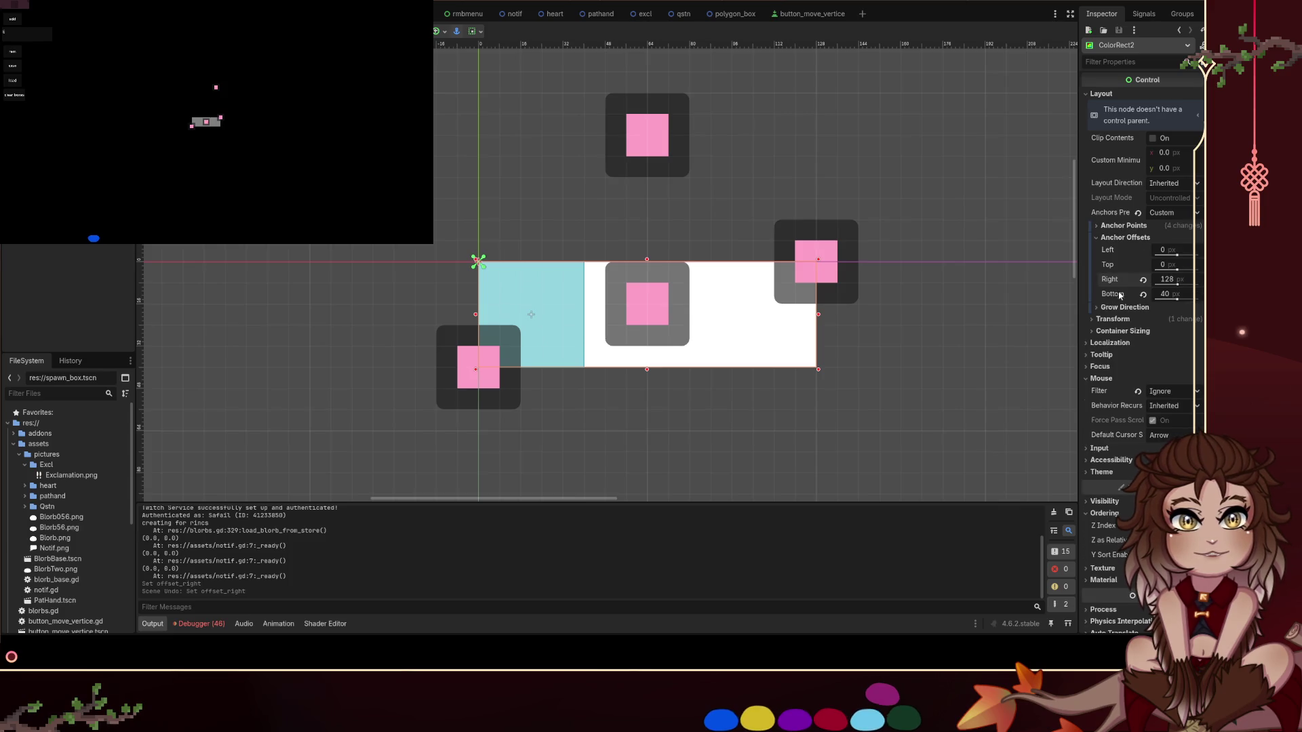
click(1123, 319)
drag(1166, 437, 1170, 436)
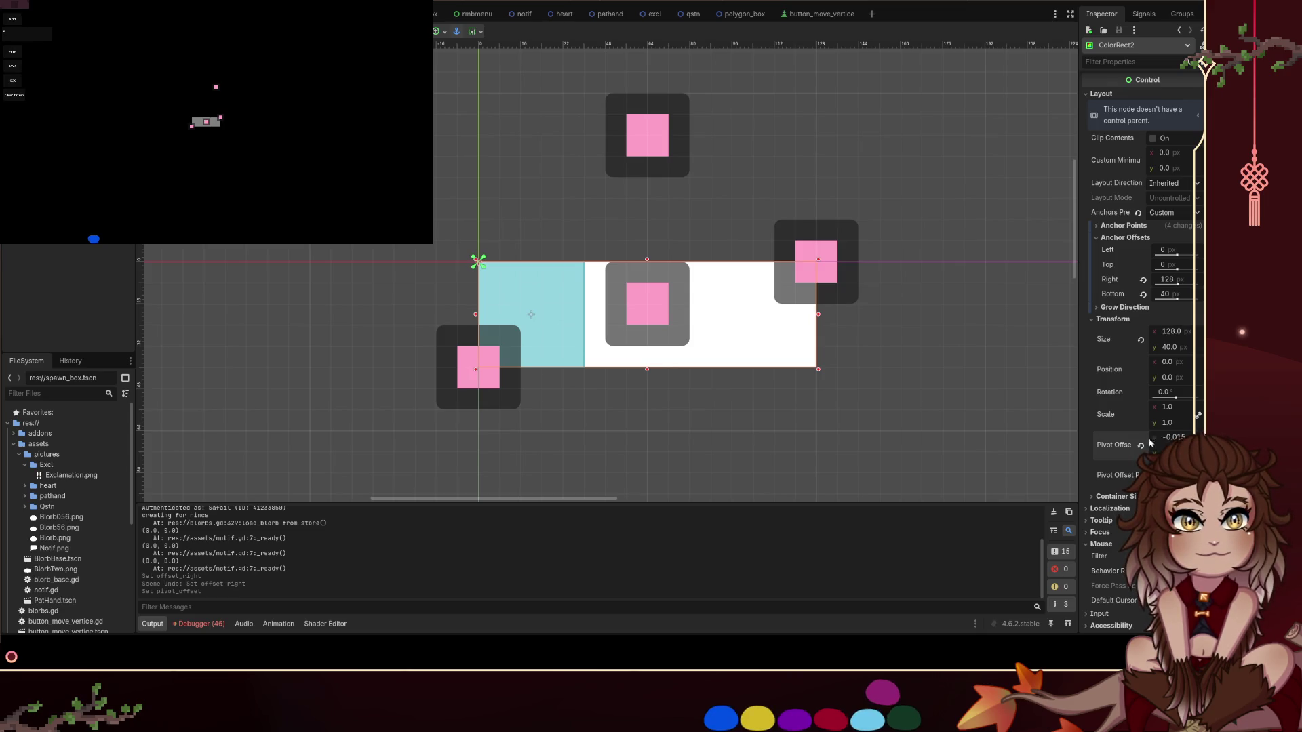
key(ctrl+z)
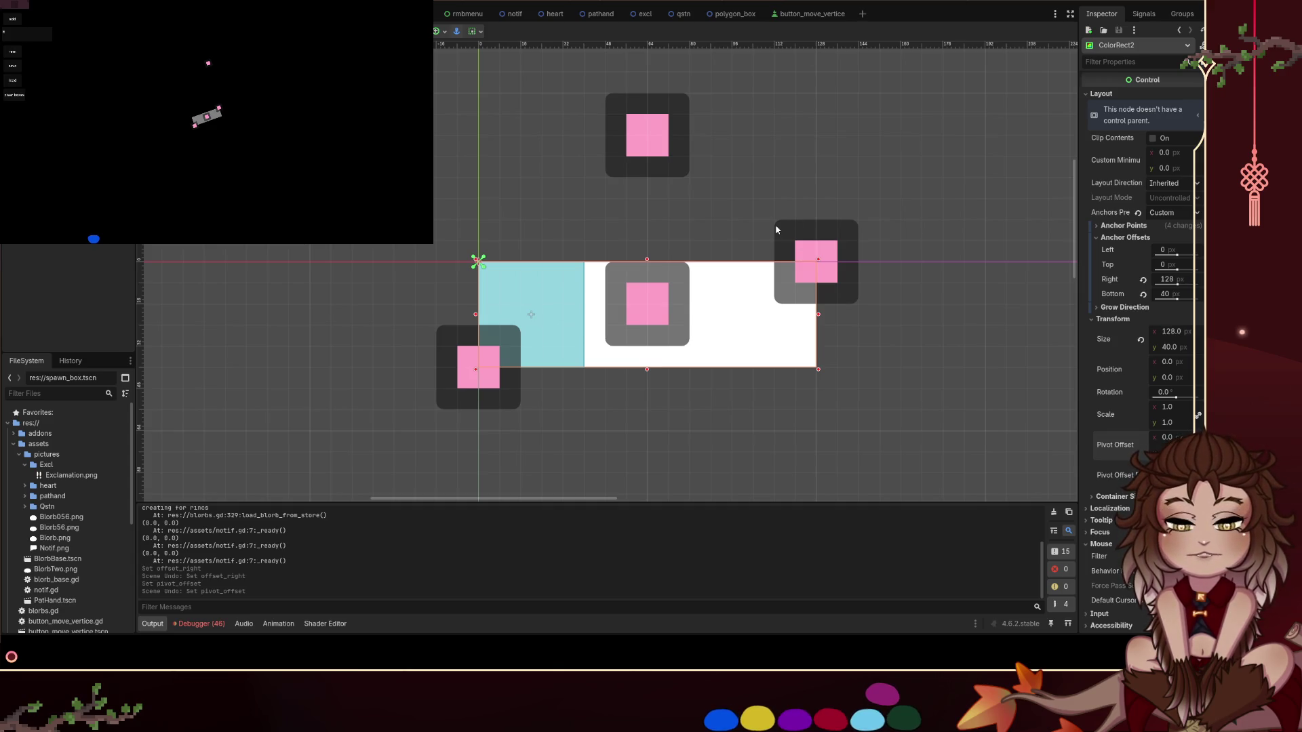
Inspect the buttonRotation and buttonMove buttons in the resize box scene
scroll(777, 230, down, 1)
click(665, 154)
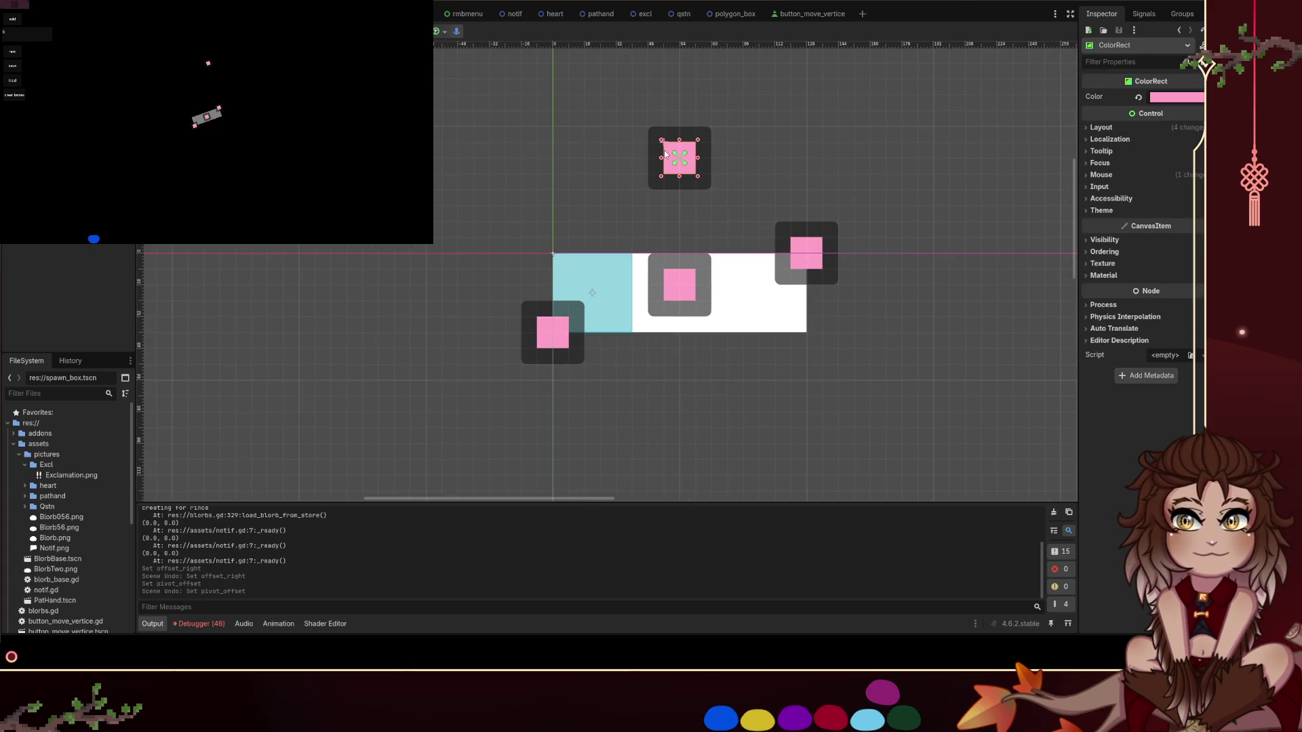
click(699, 278)
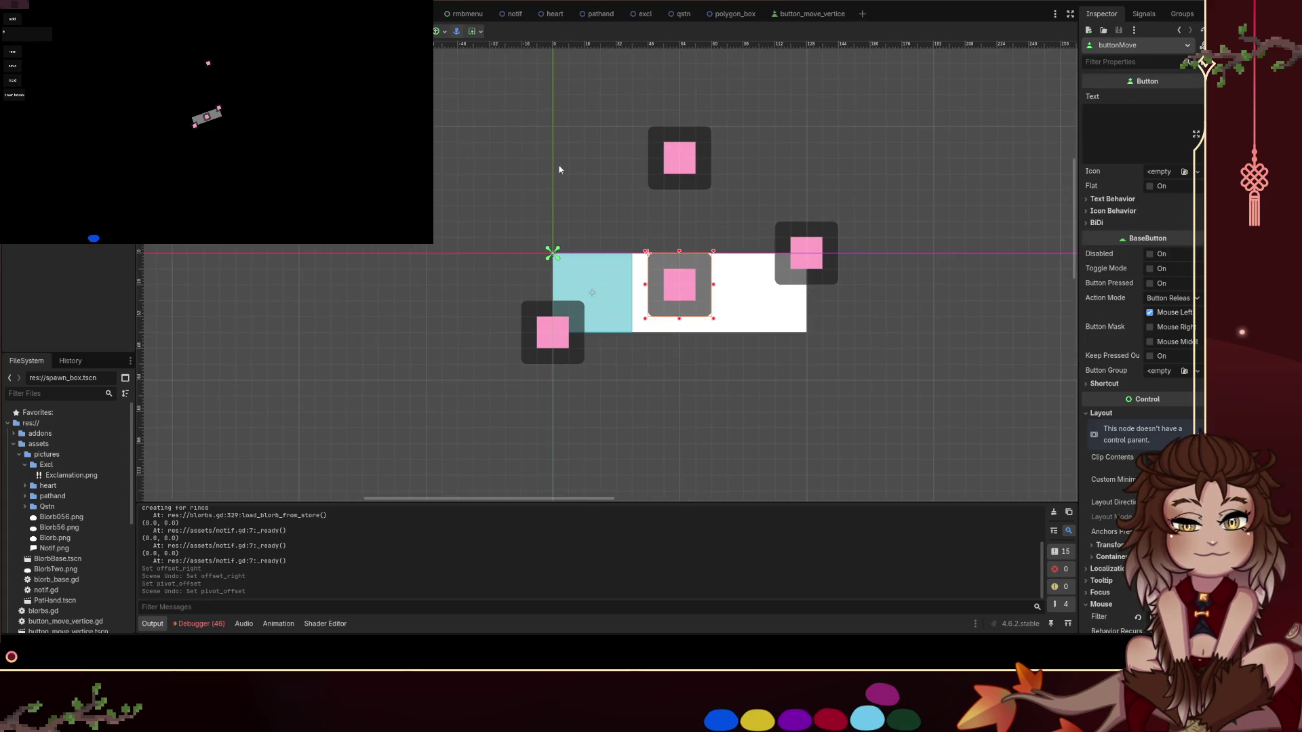
click(530, 167)
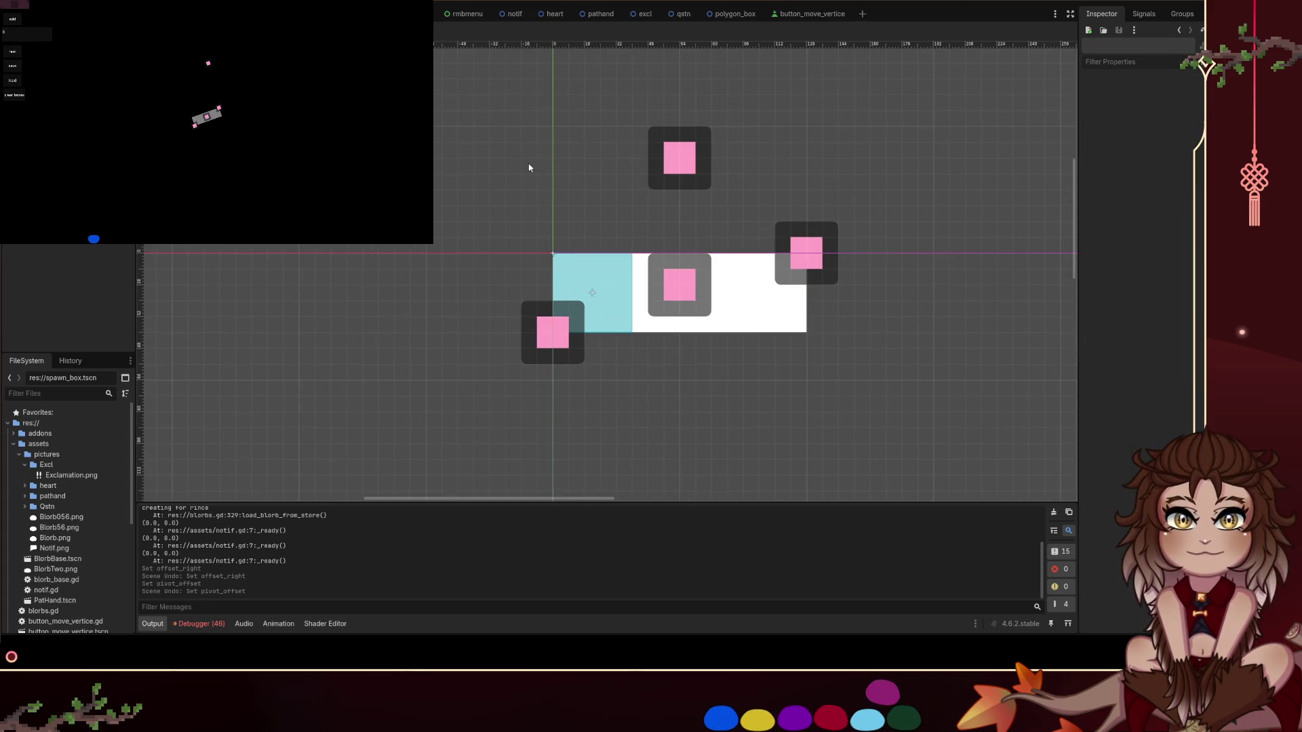
click(667, 189)
click(712, 292)
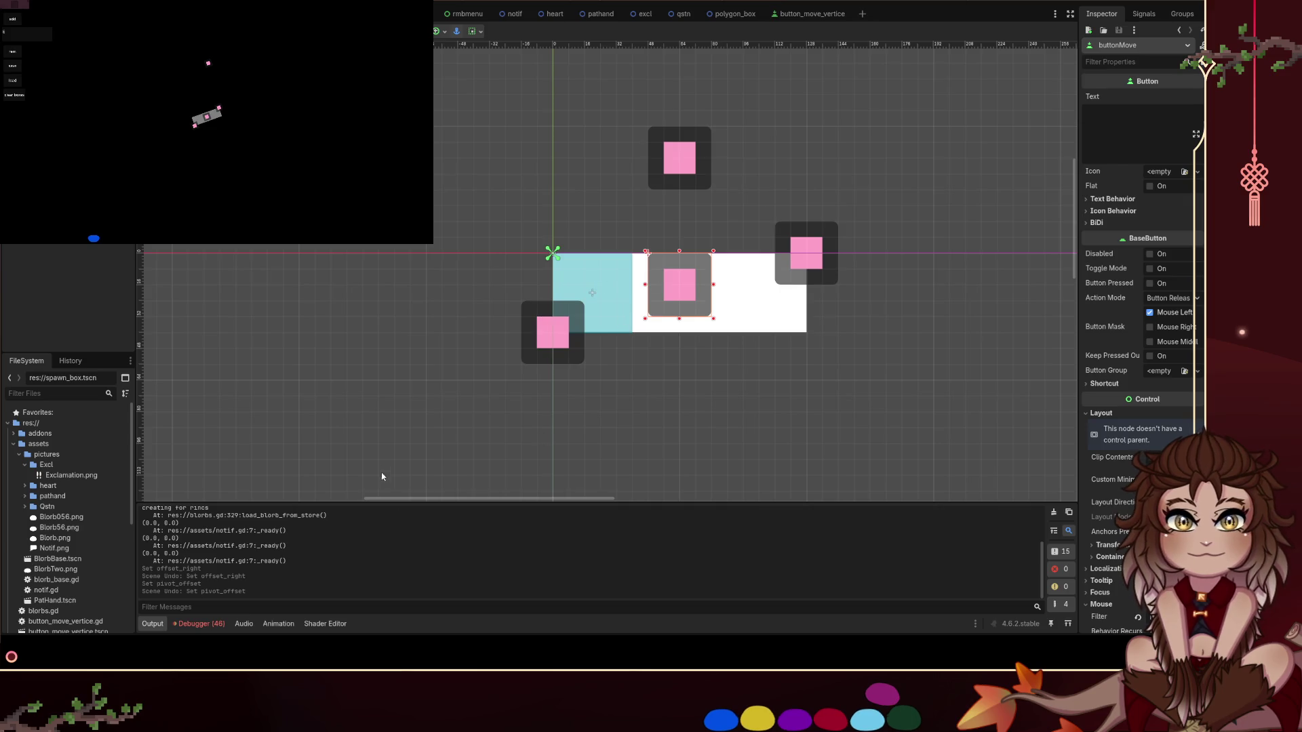
Return to resize_box.gd and open a new line below the +45 rotation line
key(ctrl+F3)
click(553, 262)
click(524, 190)
click(509, 155)
key(Down)
key(Return)
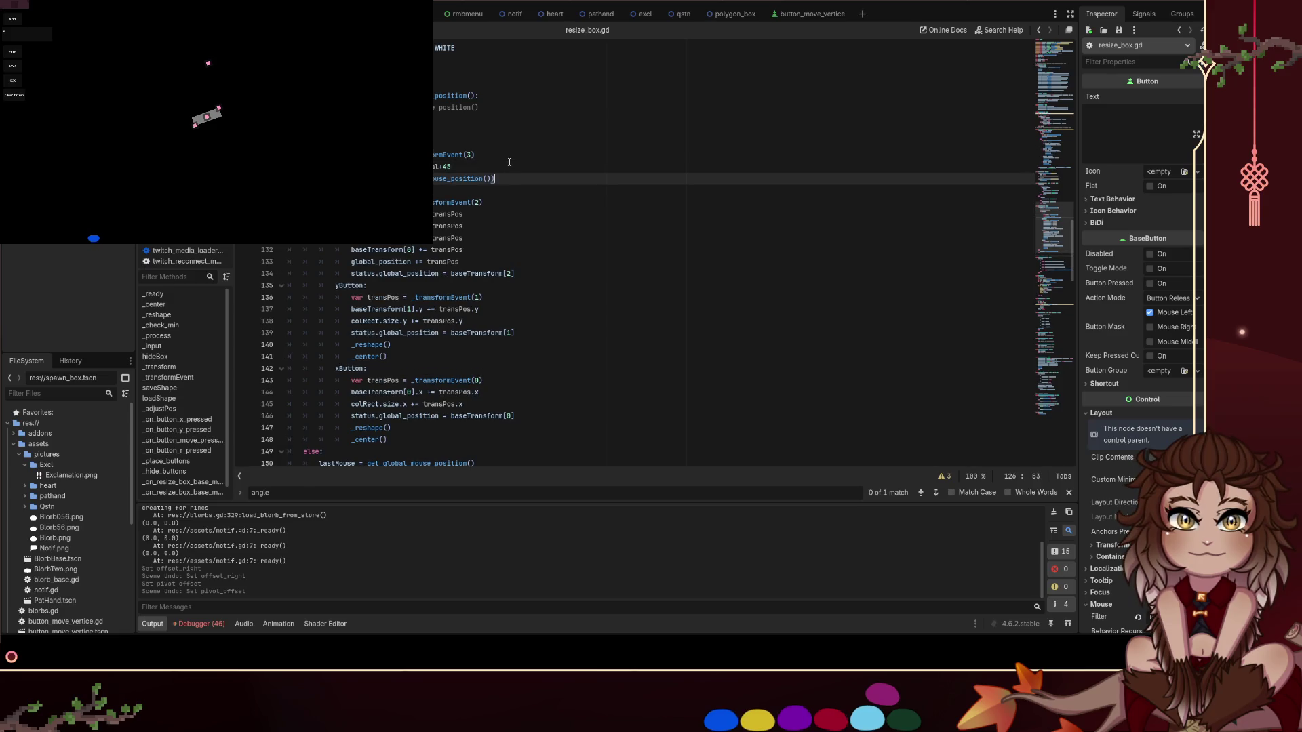
Start line 126 with '= global_position' using autocomplete
text(pr)
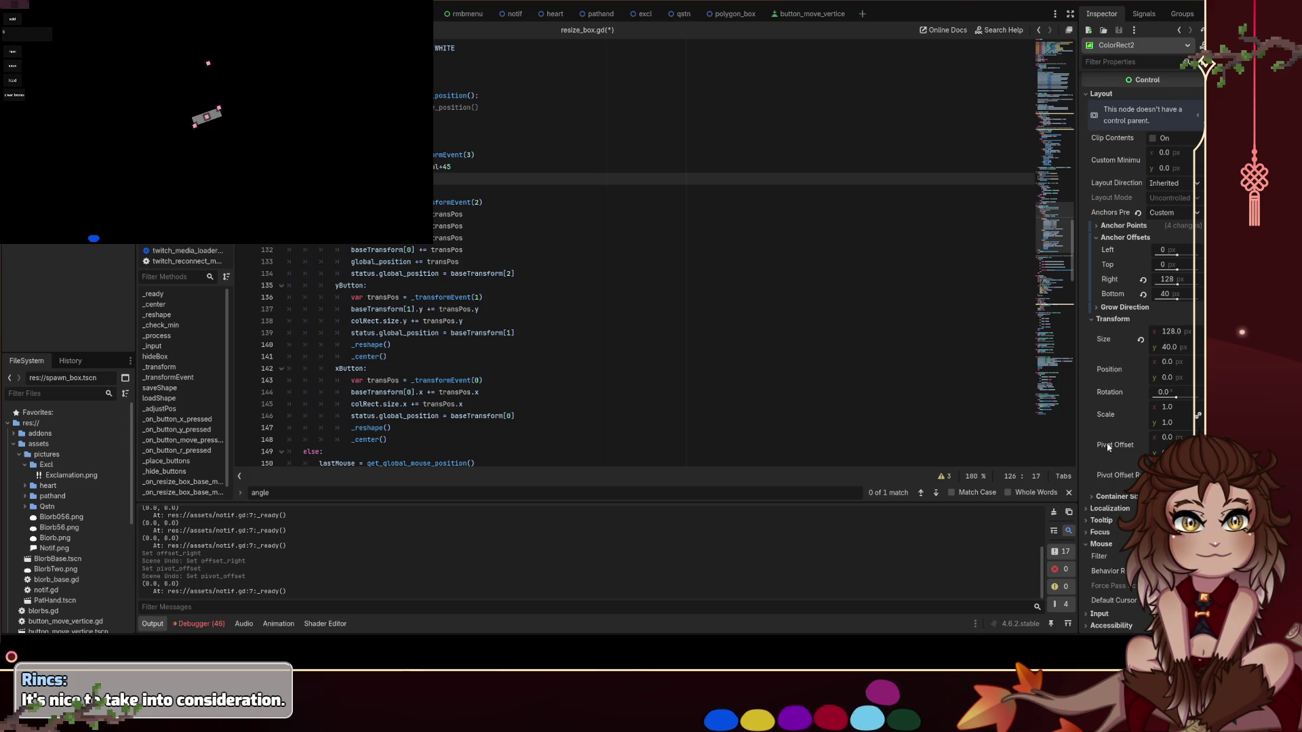
click(475, 226)
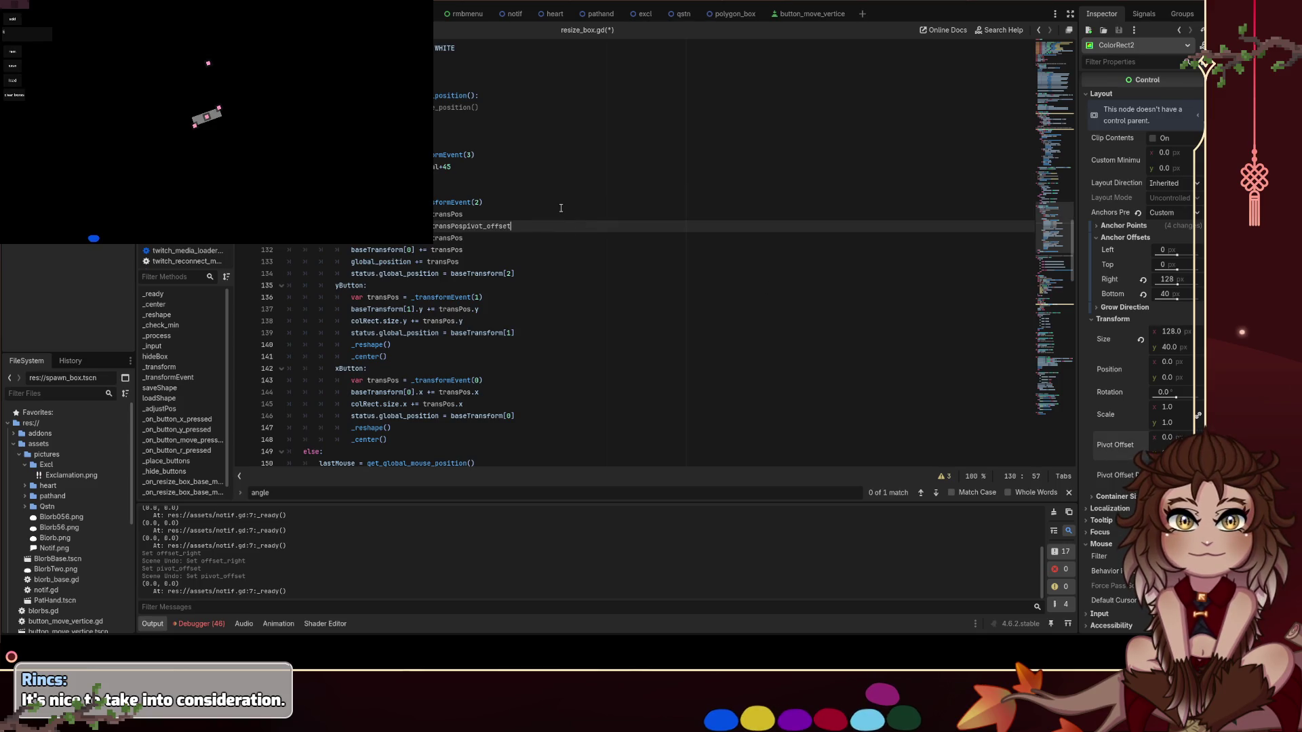
click(451, 167)
click(448, 178)
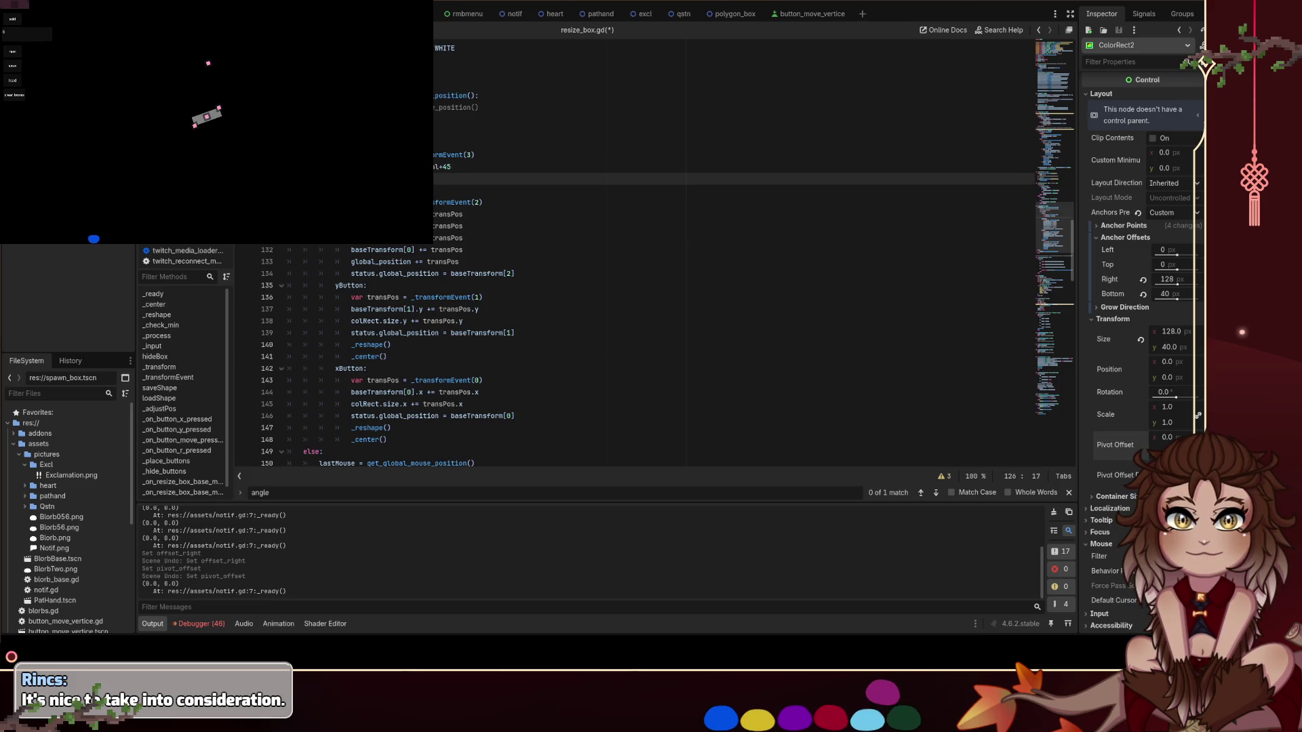
key(ctrl+z)
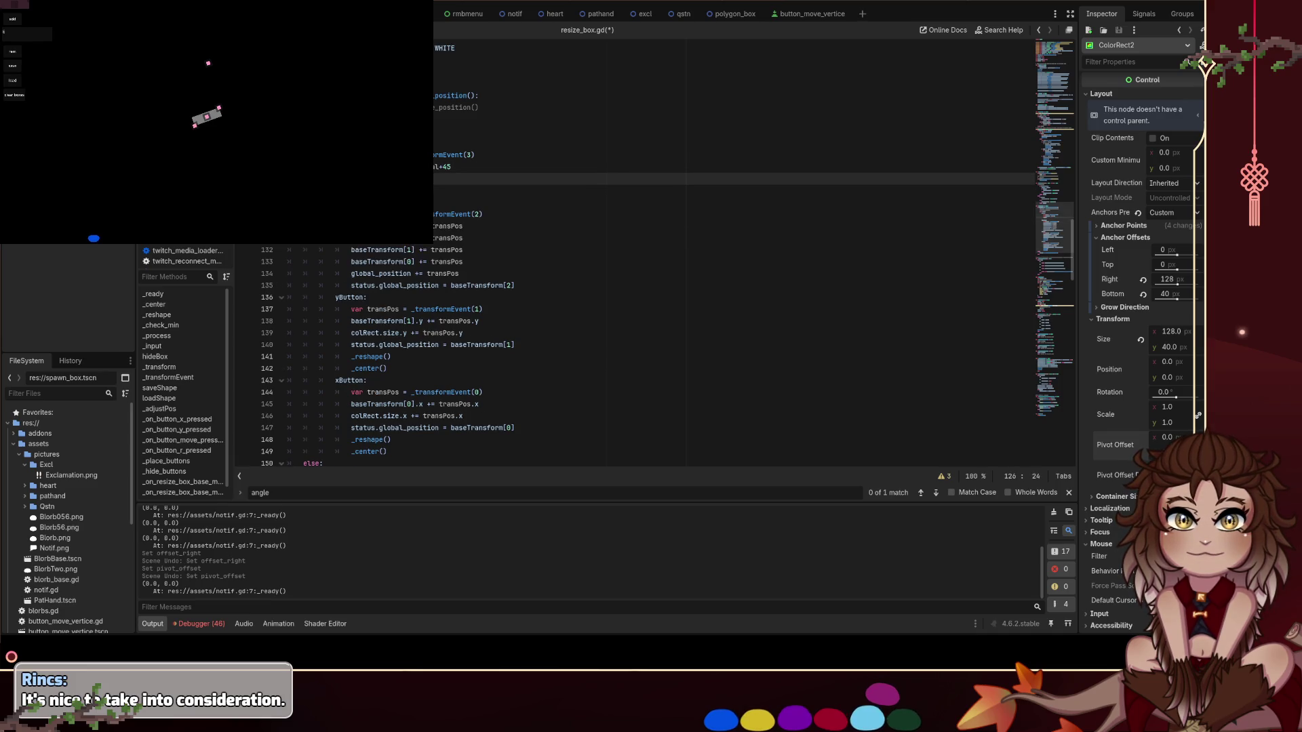
key(Escape)
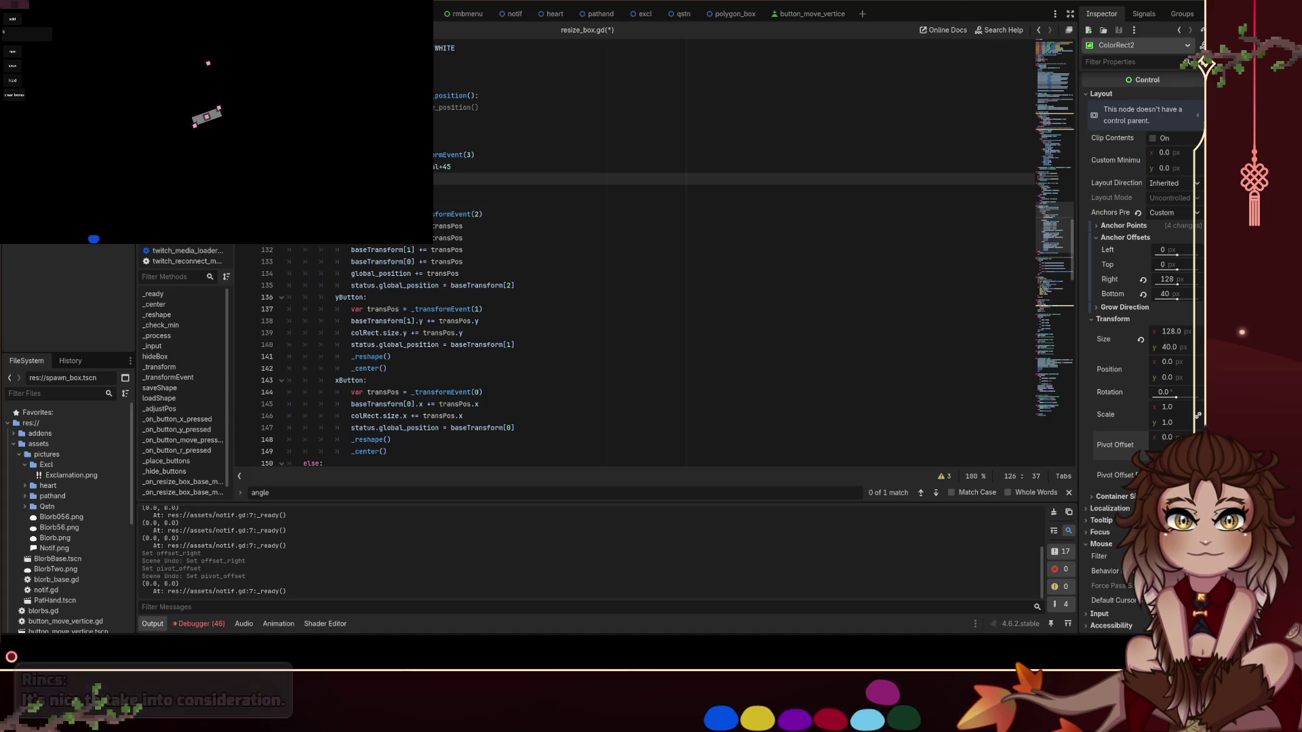
text(= globa)
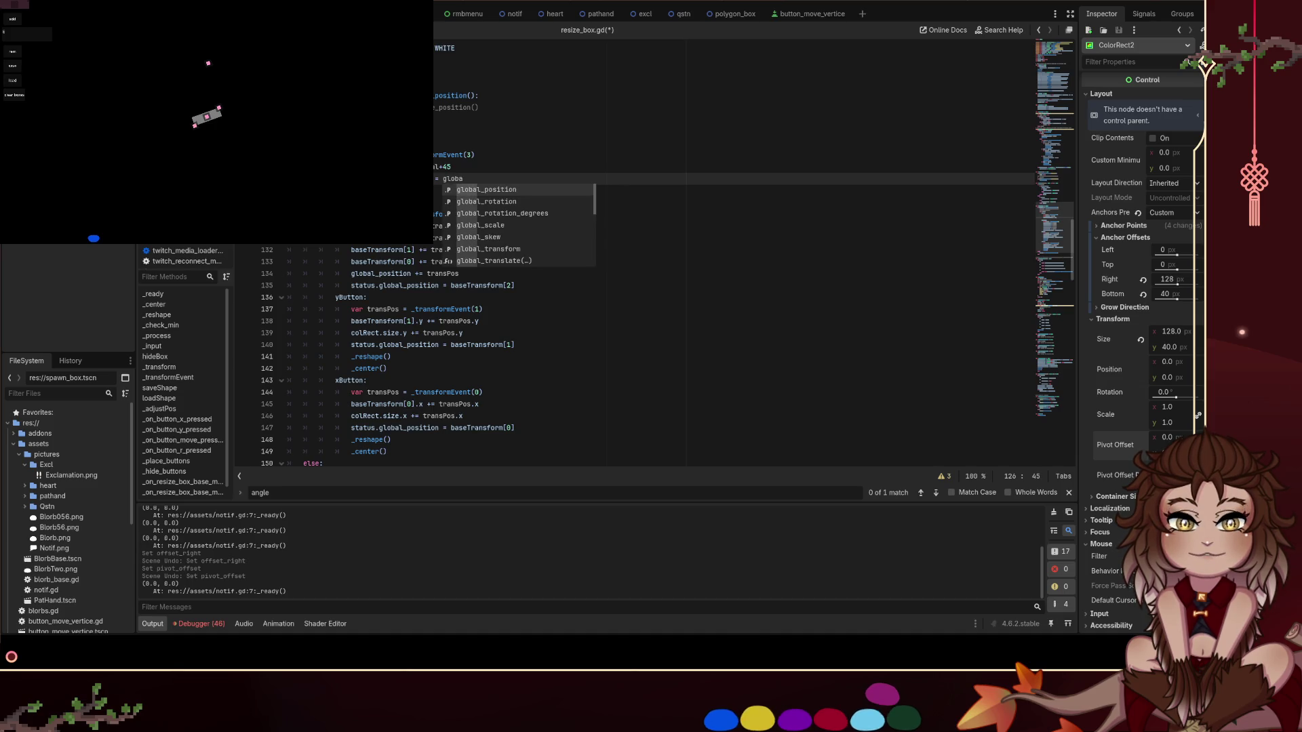
key(Return)
Make it '= moveButton.global_position-self.global_position' and save the script
text(.)
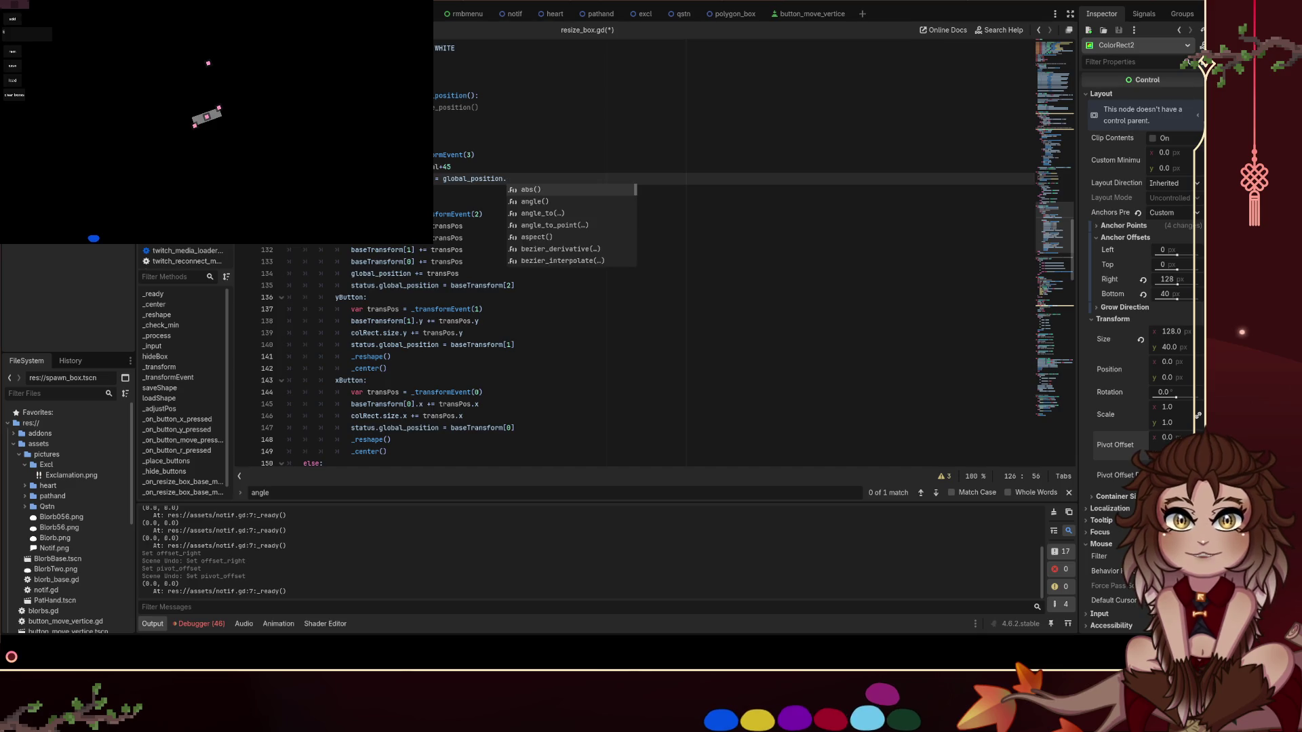
text(move)
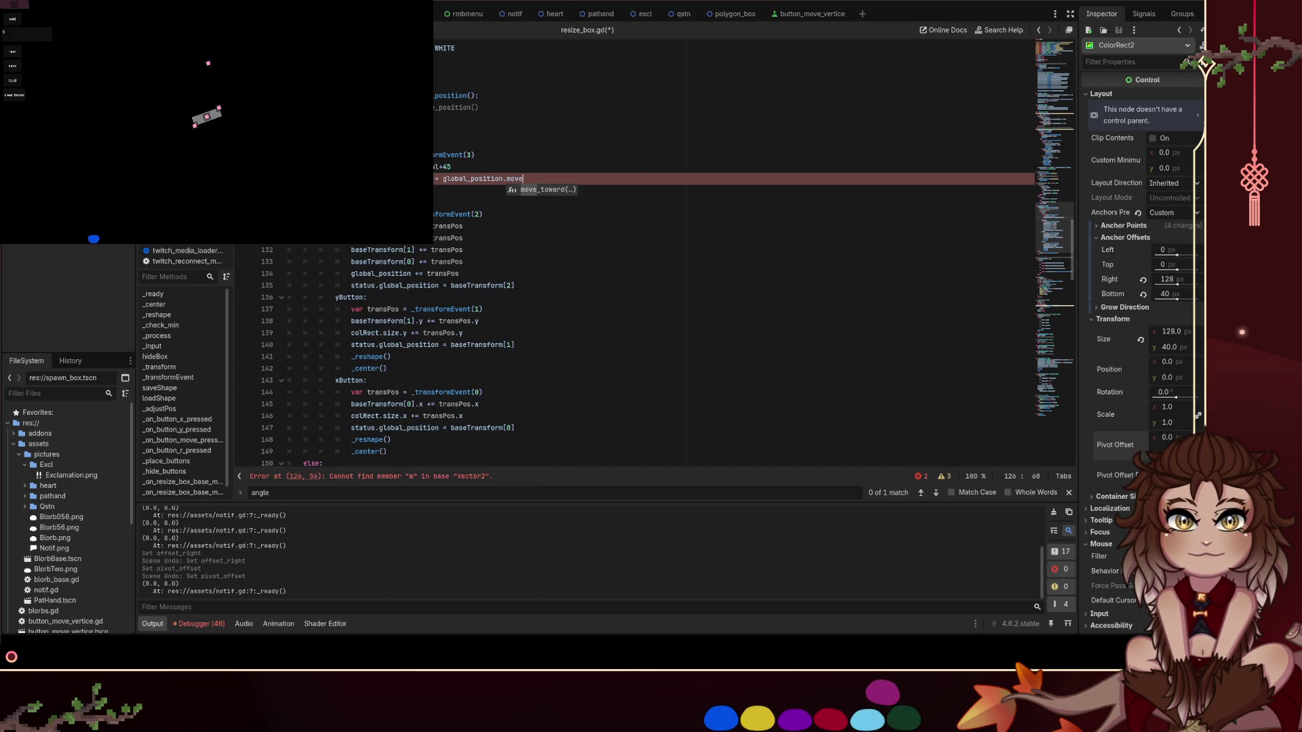
text(Button)
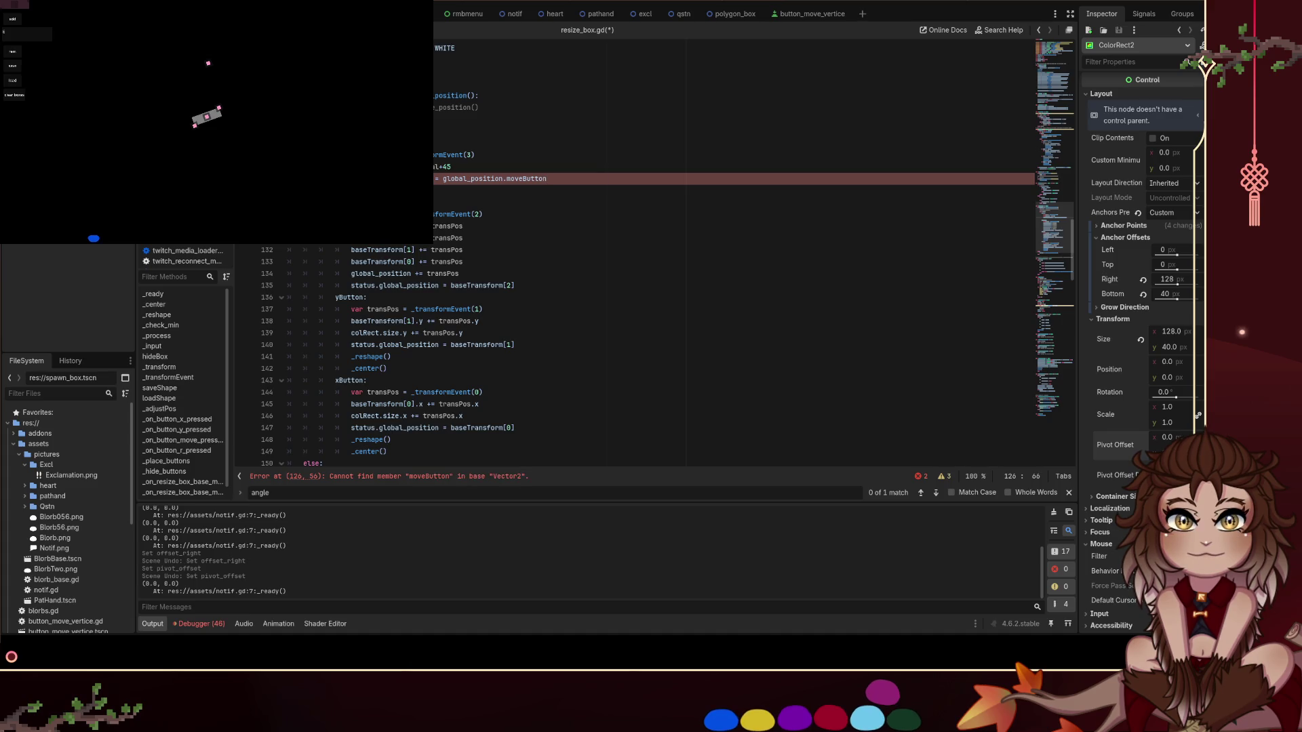
key(ctrl+BackSpace)
text(moveBu)
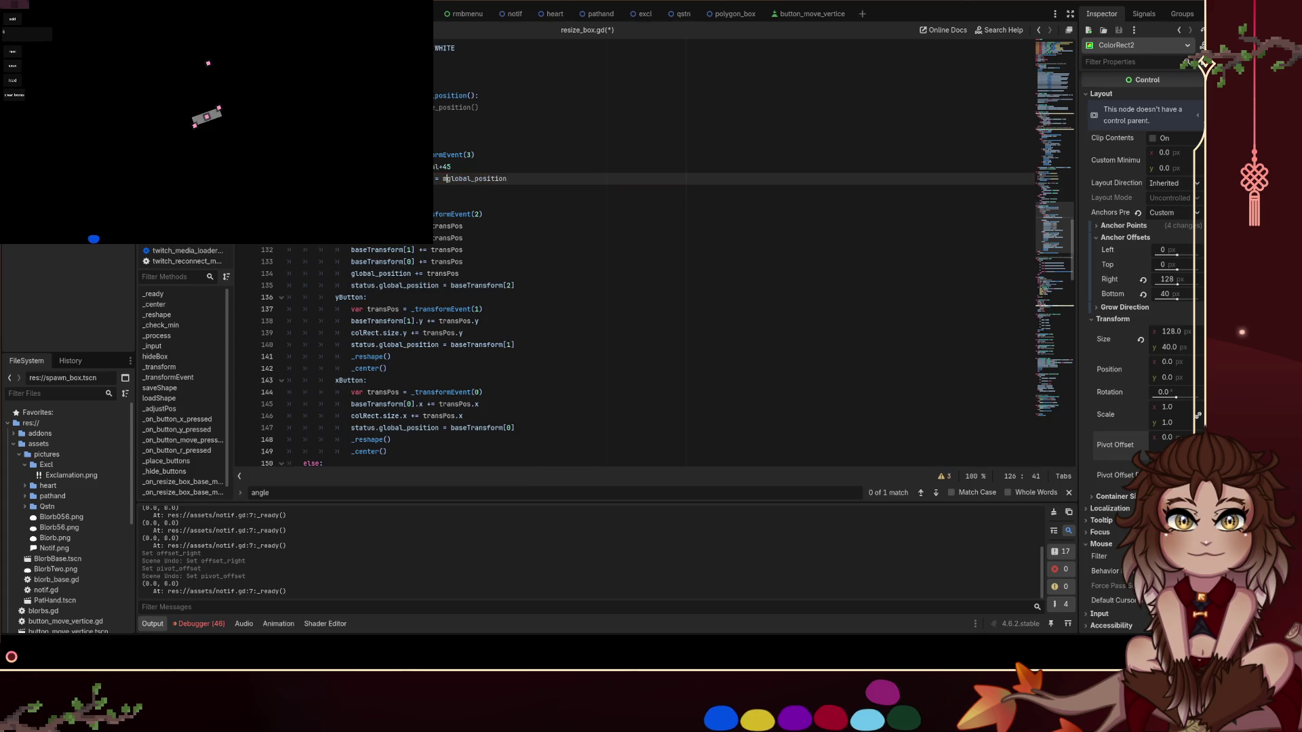
text(tton.)
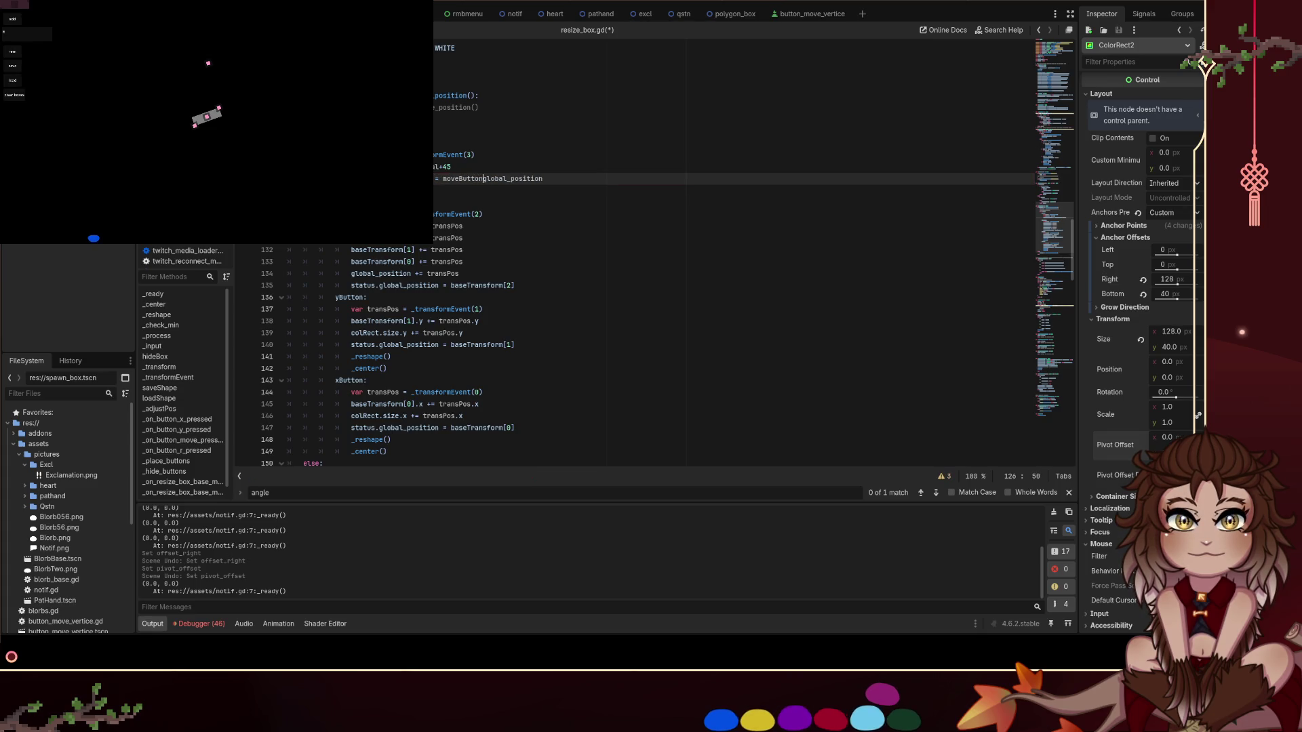
key(End)
key(ctrl+Left)
key(ctrl+Left)
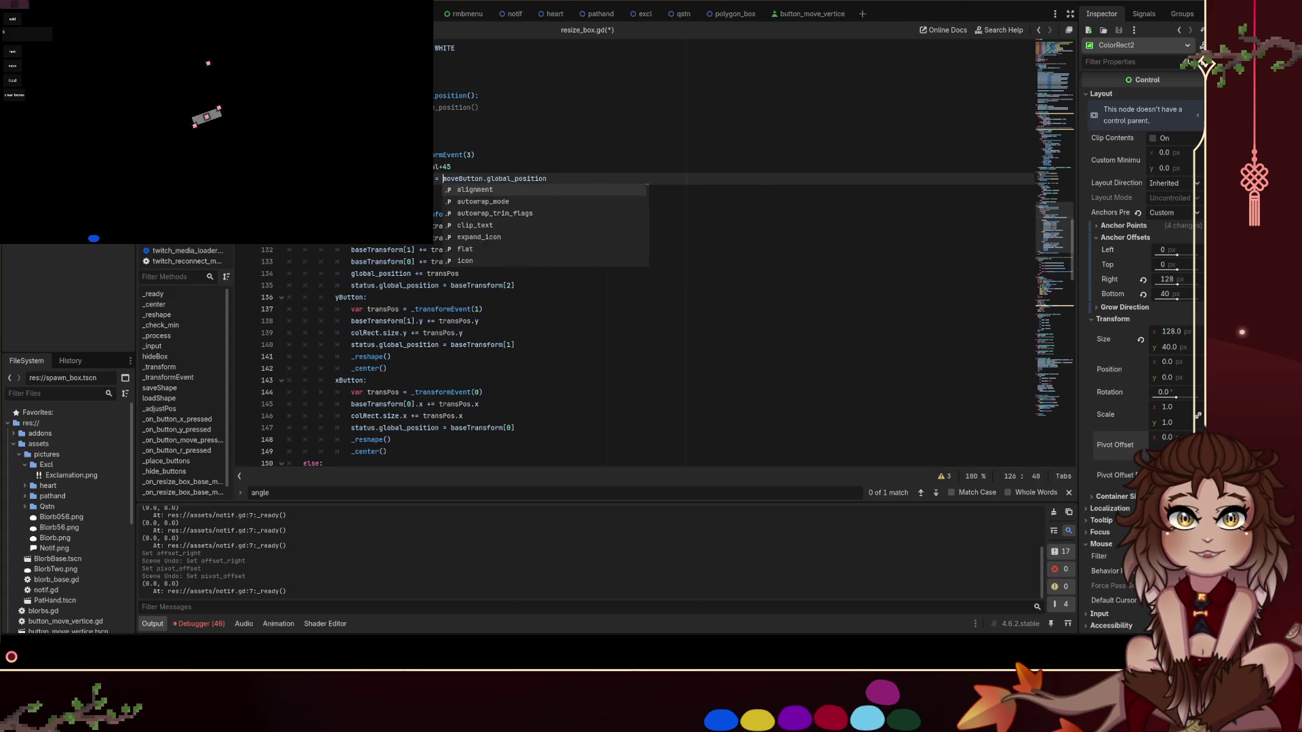
key(End)
text(-)
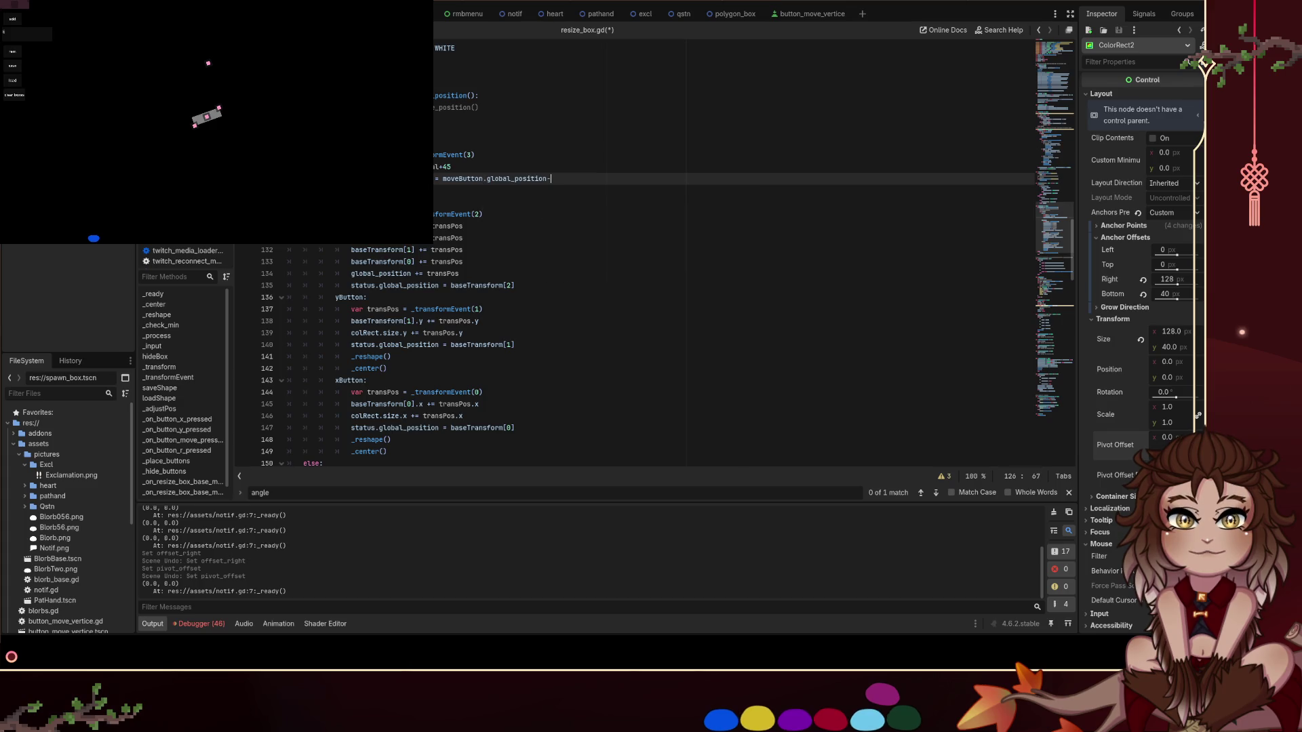
text(self.global_position)
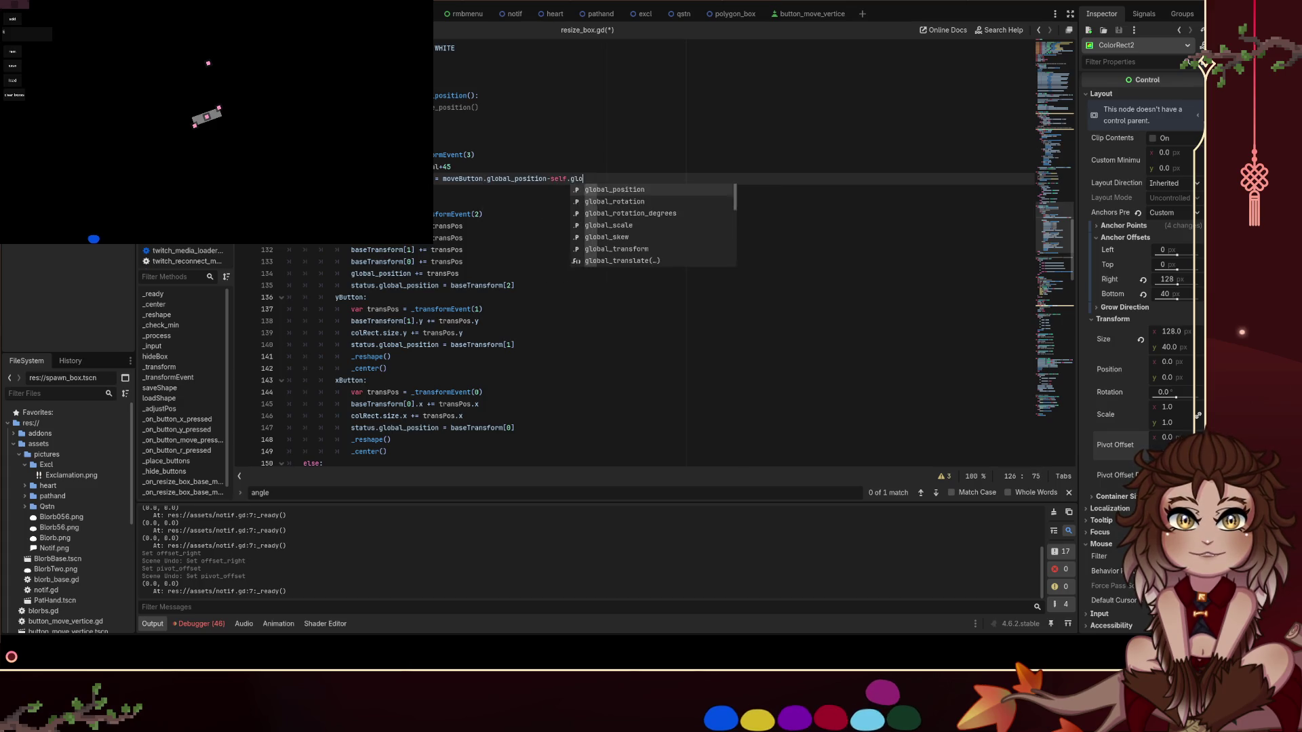
key(ctrl+s)
key(Escape)
key(Up)
key(Up)
key(Up)
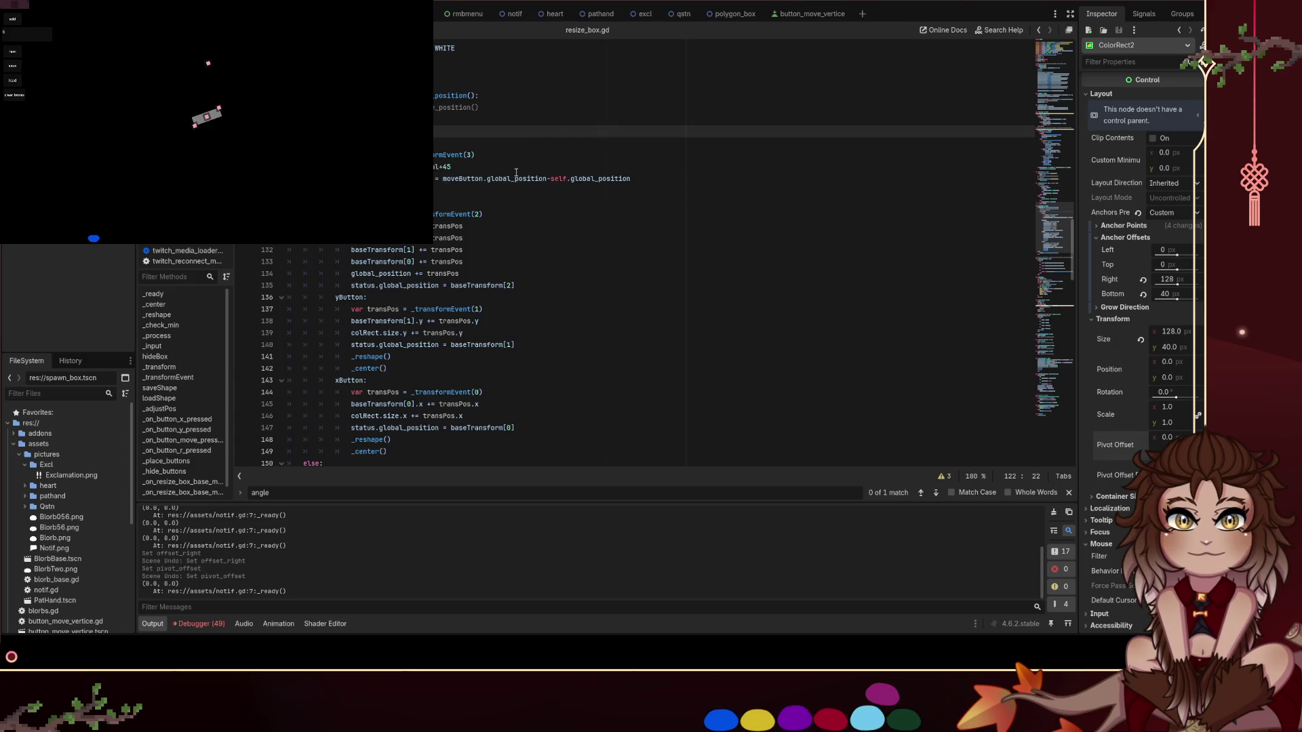
Rotate the grey box, remove it, add a new polygon shape, and tilt it diagonally
mouse_move(213, 46)
mouse_down()
mouse_move(202, 93)
mouse_move(214, 101)
mouse_move(221, 80)
mouse_up()
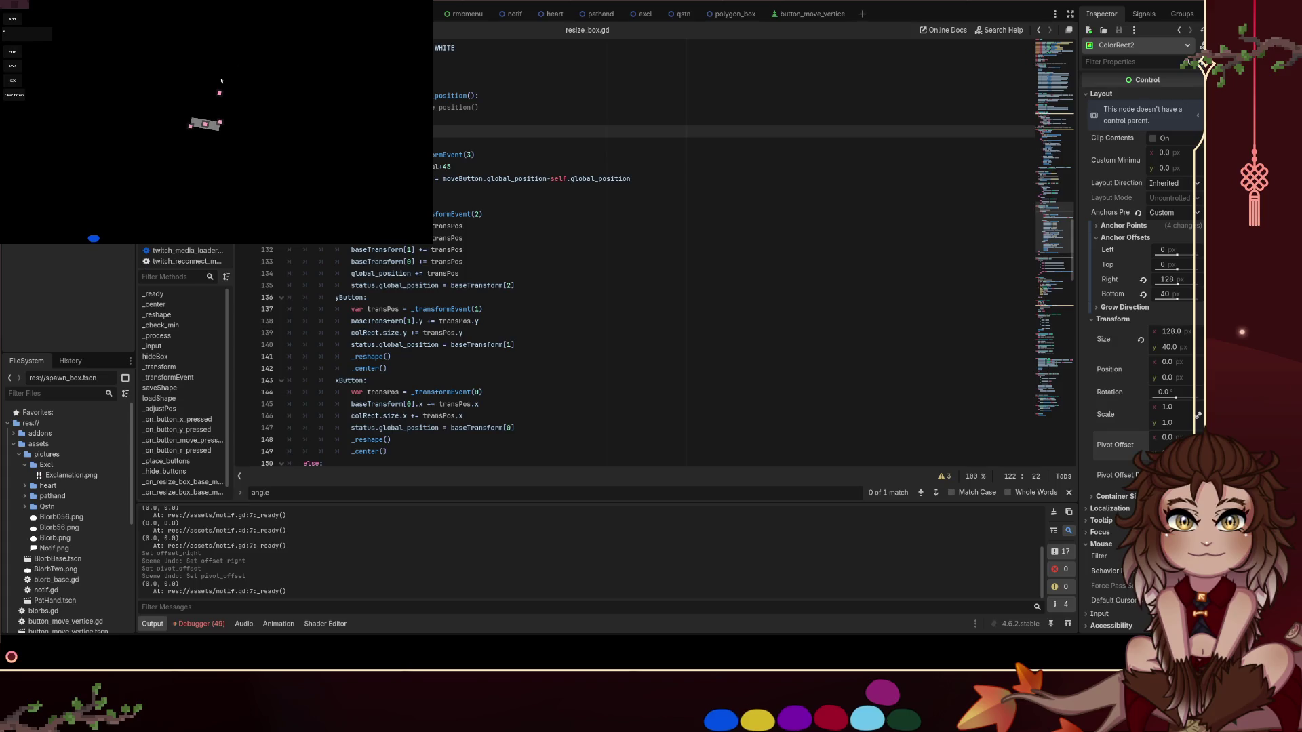
click(205, 125)
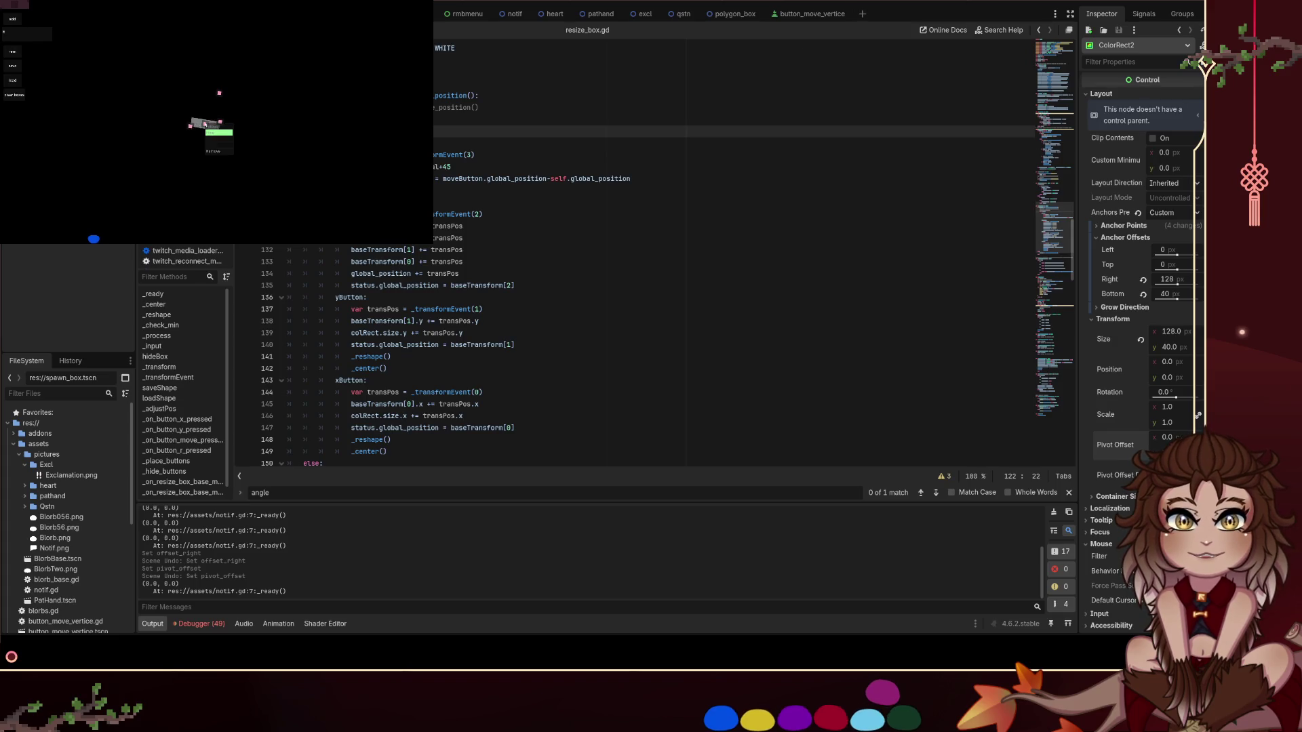
click(225, 154)
right_click(187, 87)
click(198, 99)
mouse_move(195, 103)
mouse_down()
mouse_move(187, 65)
mouse_move(178, 111)
mouse_move(200, 52)
mouse_move(215, 67)
mouse_up()
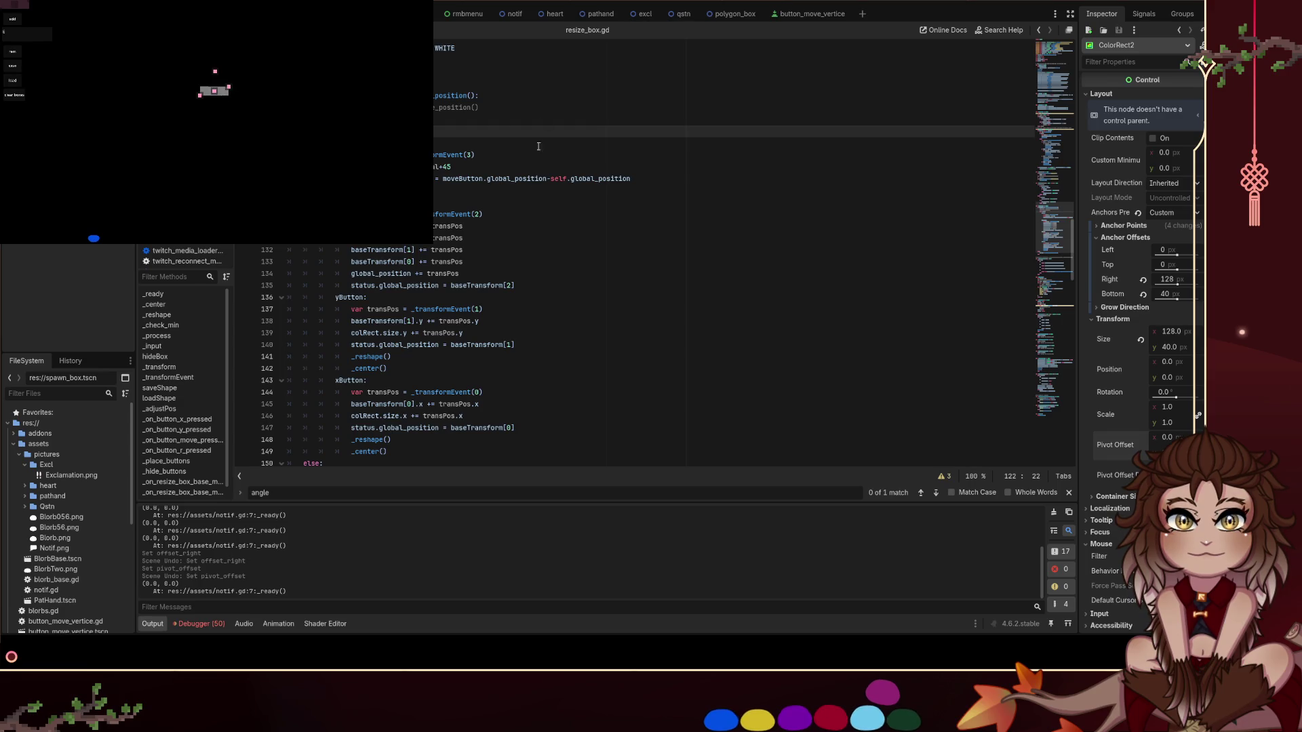
Insert a line after line 125, rotate the box to nearly vertical, then delete line 126
click(512, 166)
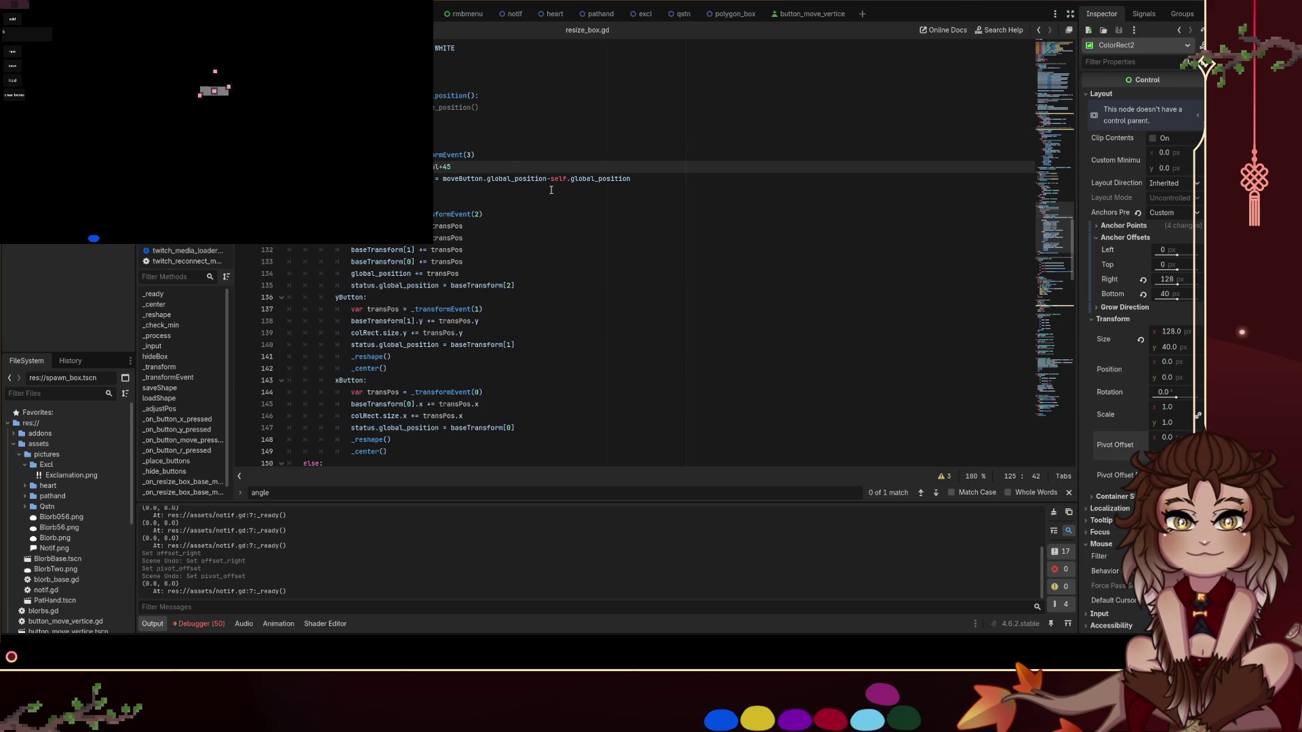
key(Return)
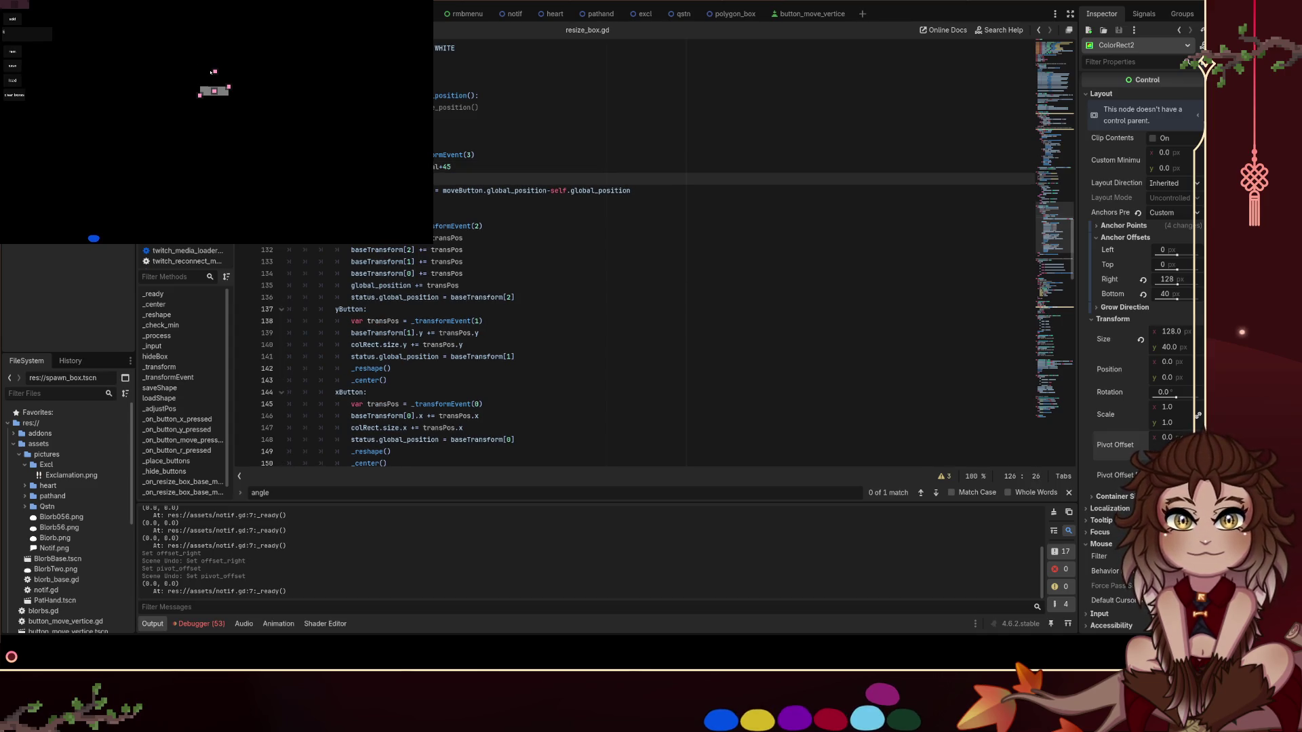
mouse_move(220, 76)
mouse_down()
mouse_move(221, 58)
mouse_move(242, 67)
mouse_move(209, 104)
mouse_move(208, 131)
mouse_up()
mouse_move(260, 54)
mouse_down()
mouse_move(216, 142)
mouse_move(203, 135)
mouse_move(232, 90)
mouse_move(189, 111)
mouse_move(233, 104)
mouse_move(203, 95)
mouse_move(155, 127)
mouse_up()
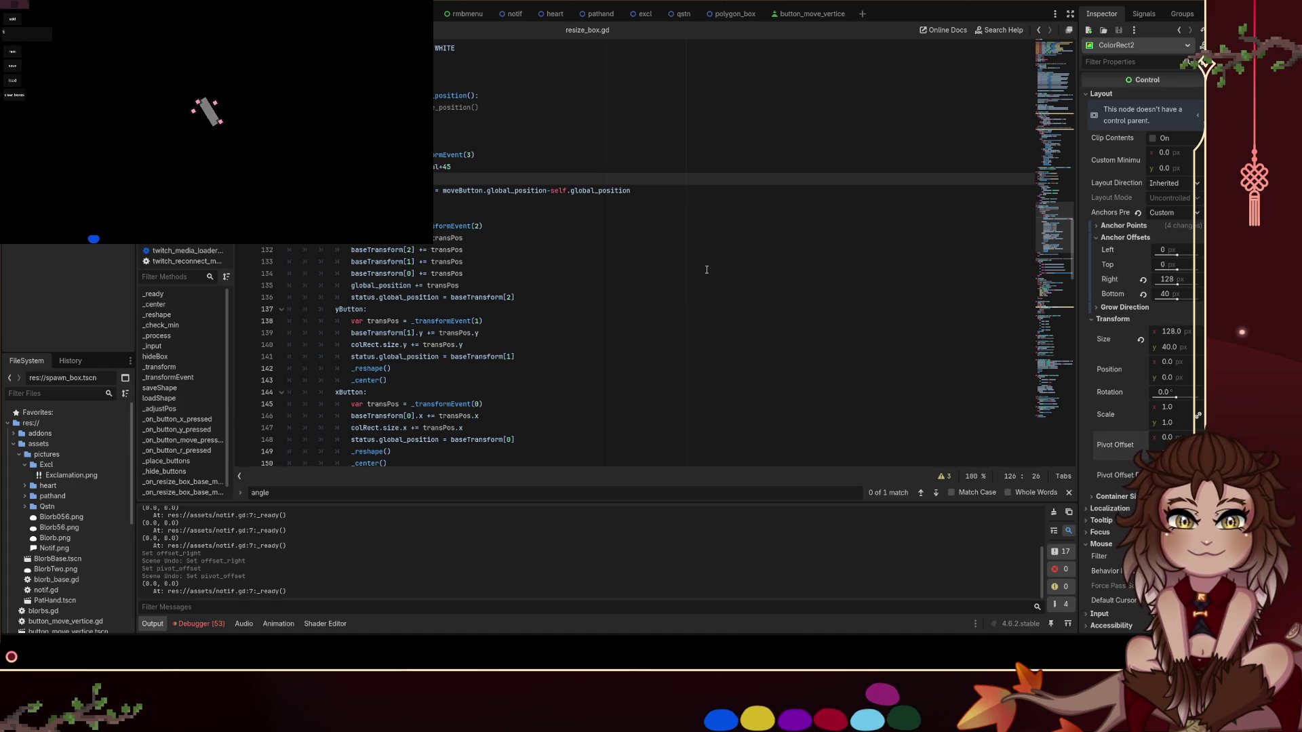
key(ctrl+shift+k)
Delete the leftover global_position line 126 and the +45 offset on line 125
key(ctrl+BackSpace)
key(ctrl+BackSpace)
key(ctrl+BackSpace)
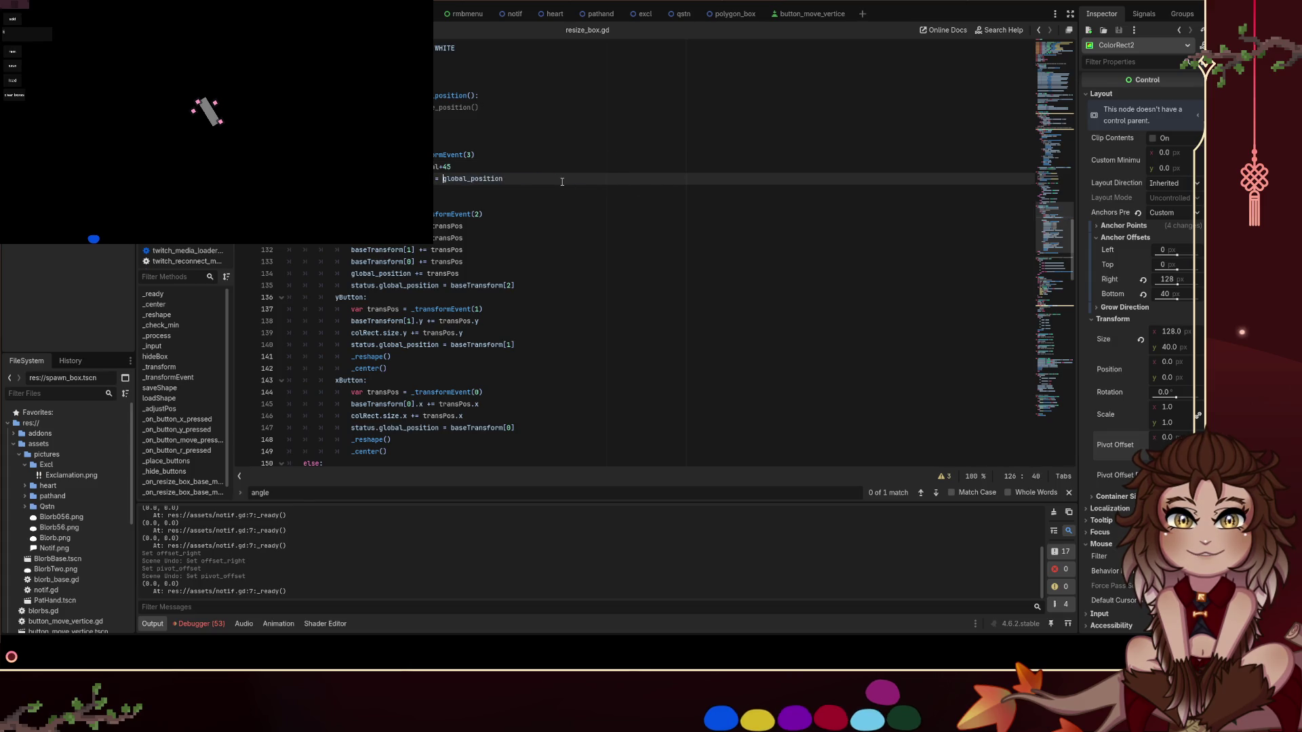
key(ctrl+BackSpace)
key(ctrl+BackSpace)
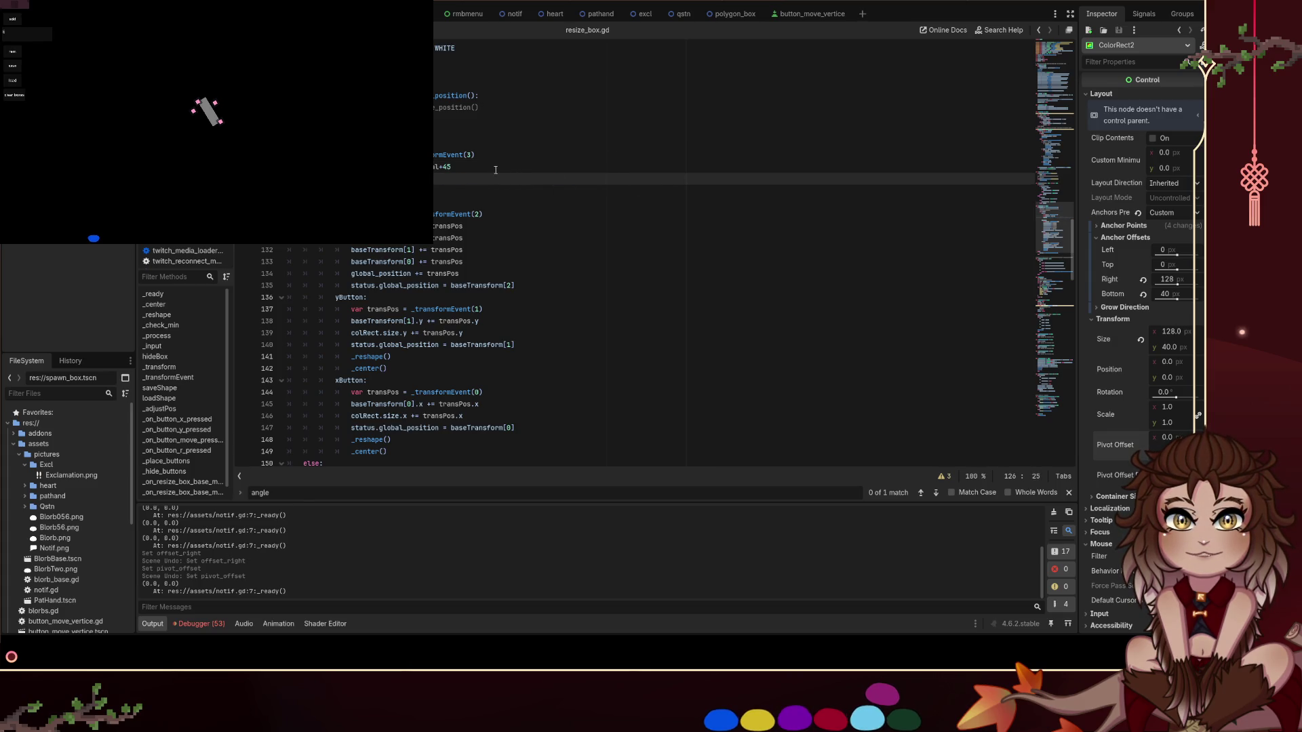
key(ctrl+BackSpace)
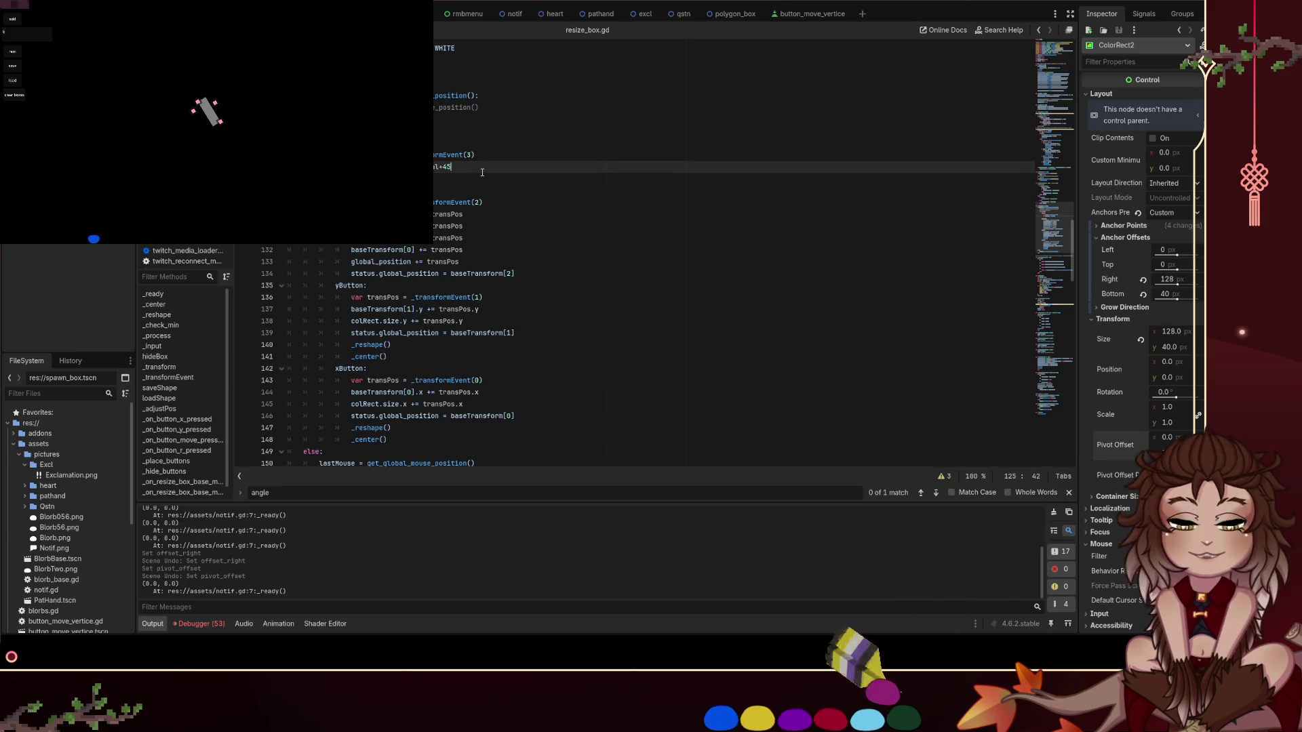
key(BackSpace)
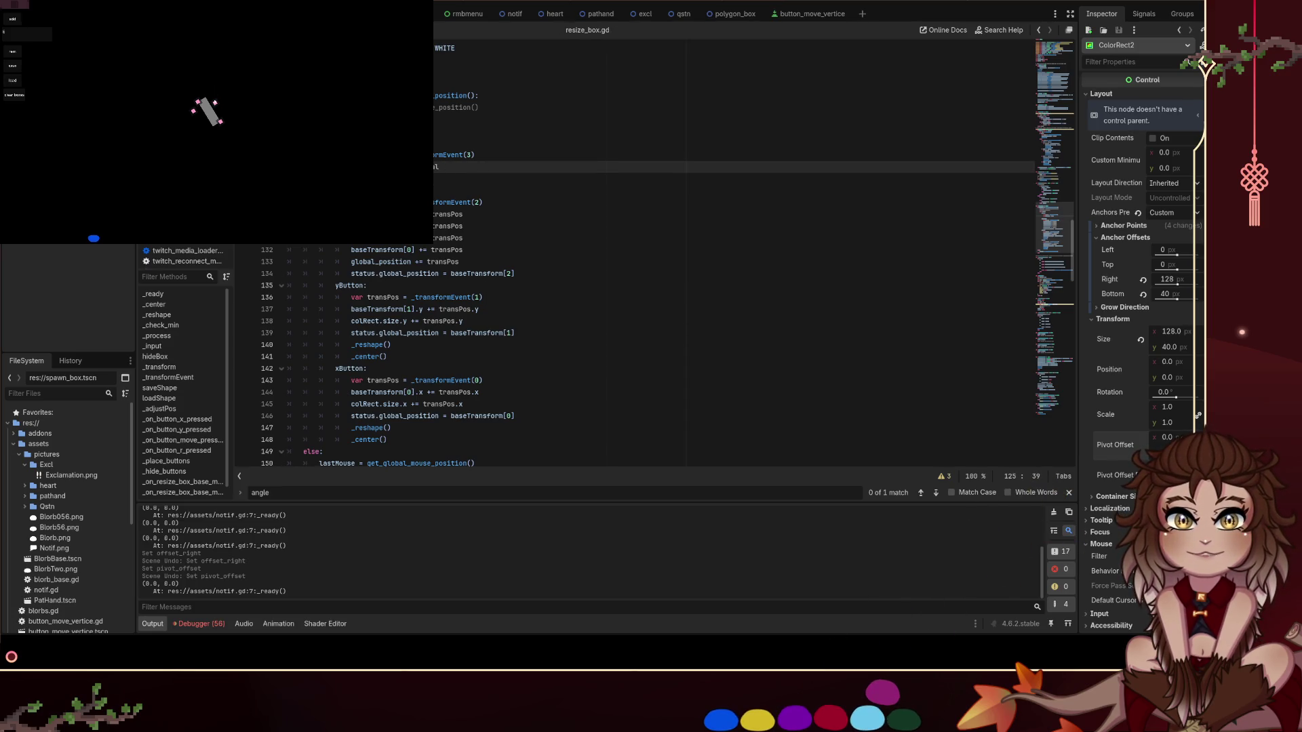
Resize the rotated box by its corner, then open and close its options menu
drag(199, 120, 210, 121)
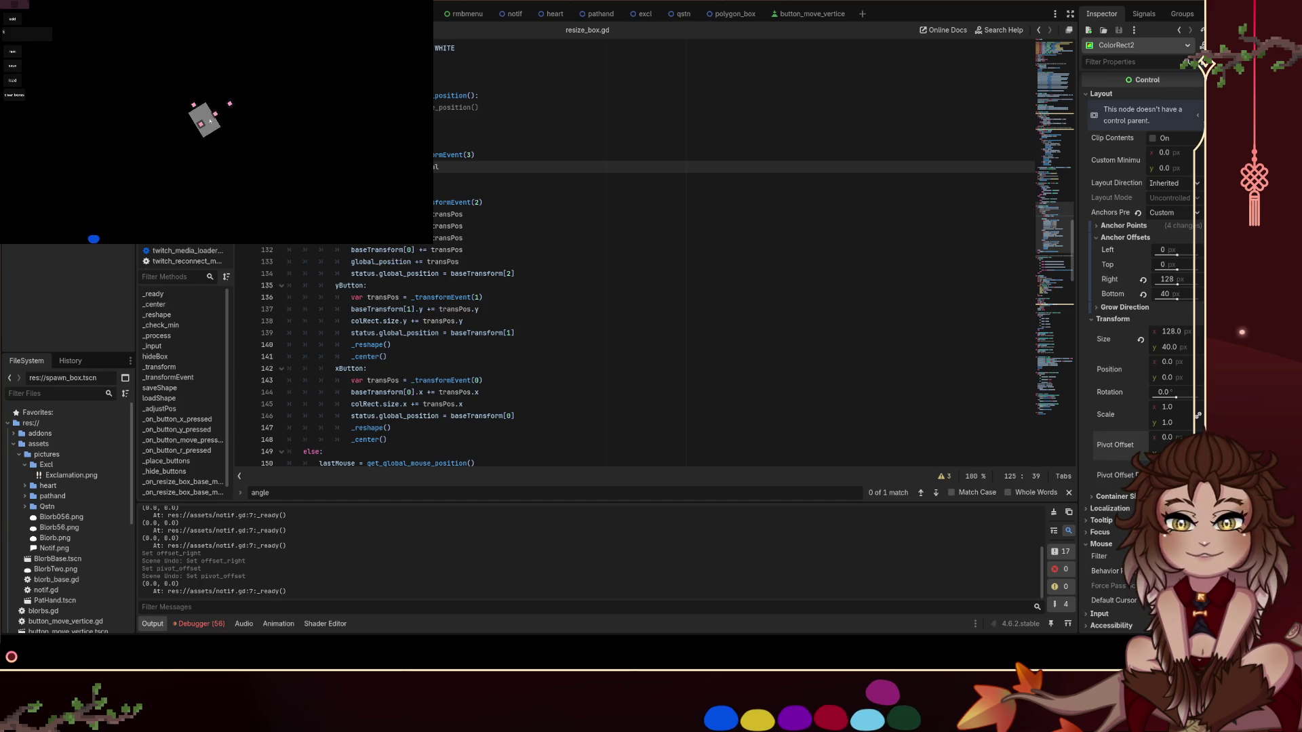
right_click(230, 105)
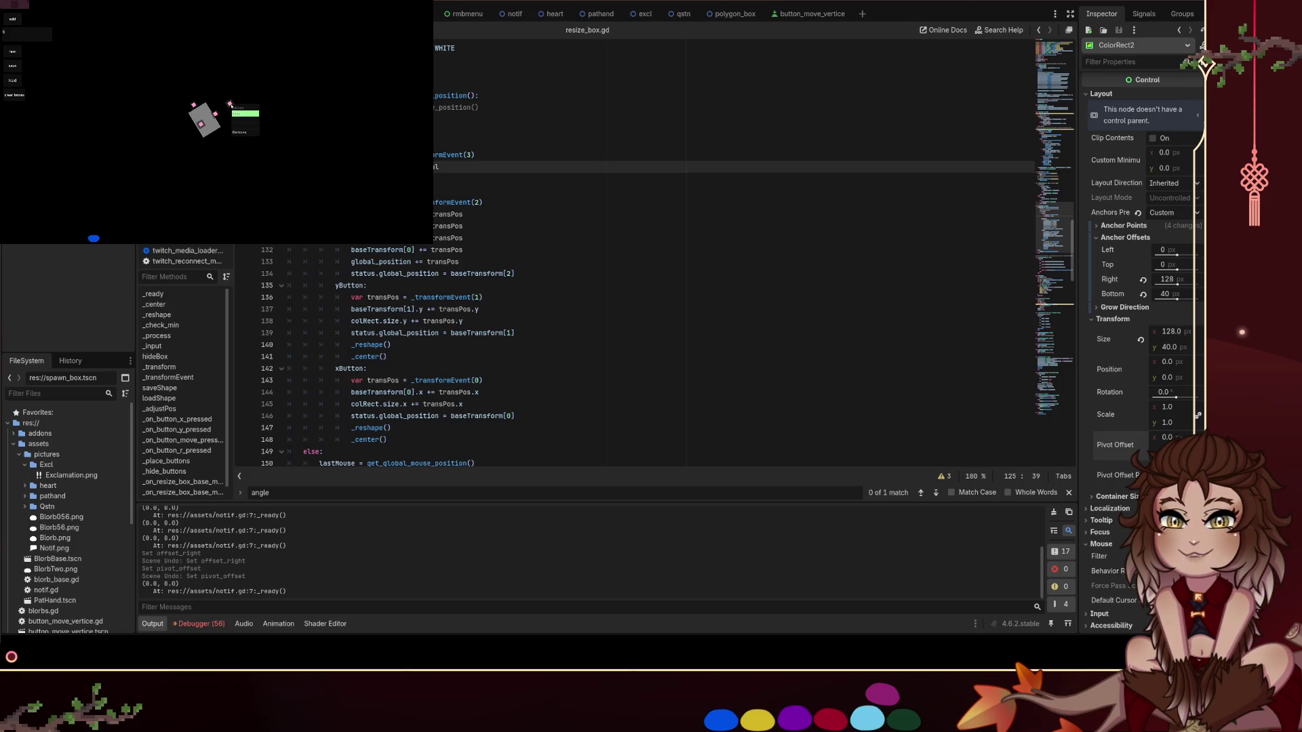
click(222, 73)
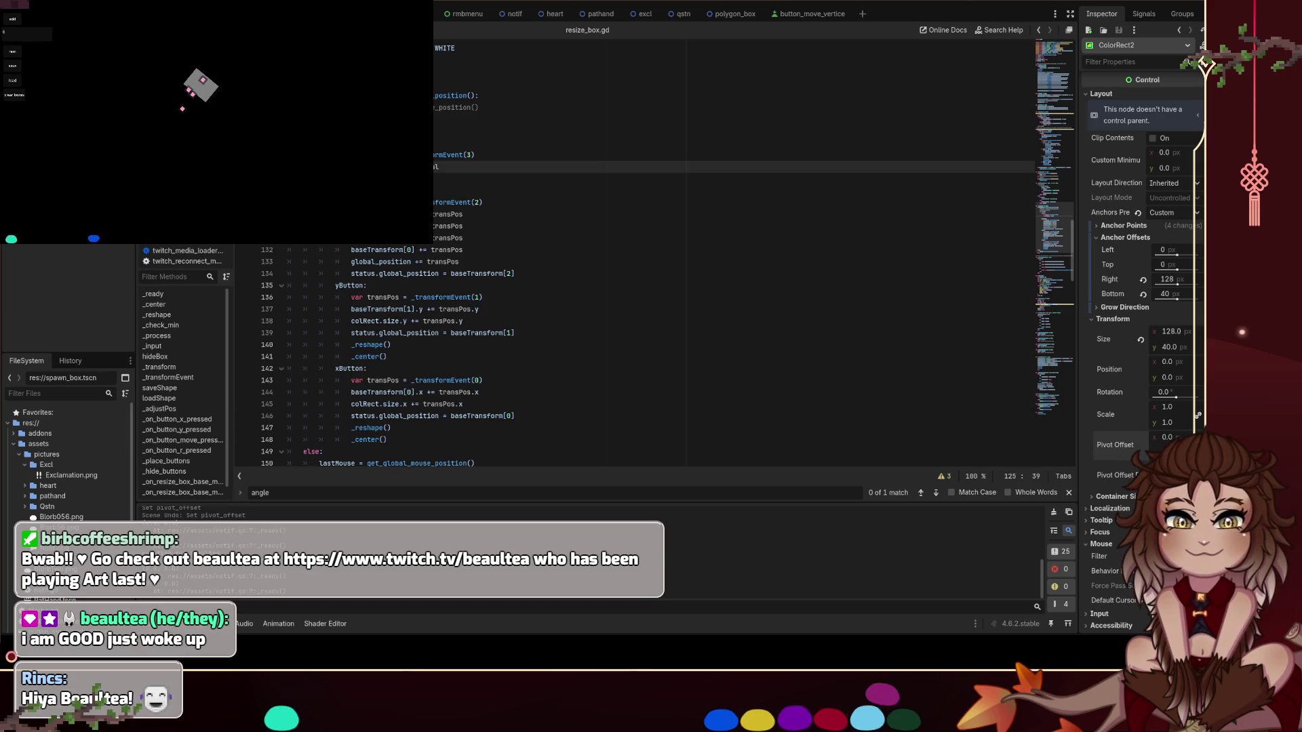
Stretch the box wider and turn it with its rotation handle until it lies level
click(129, 91)
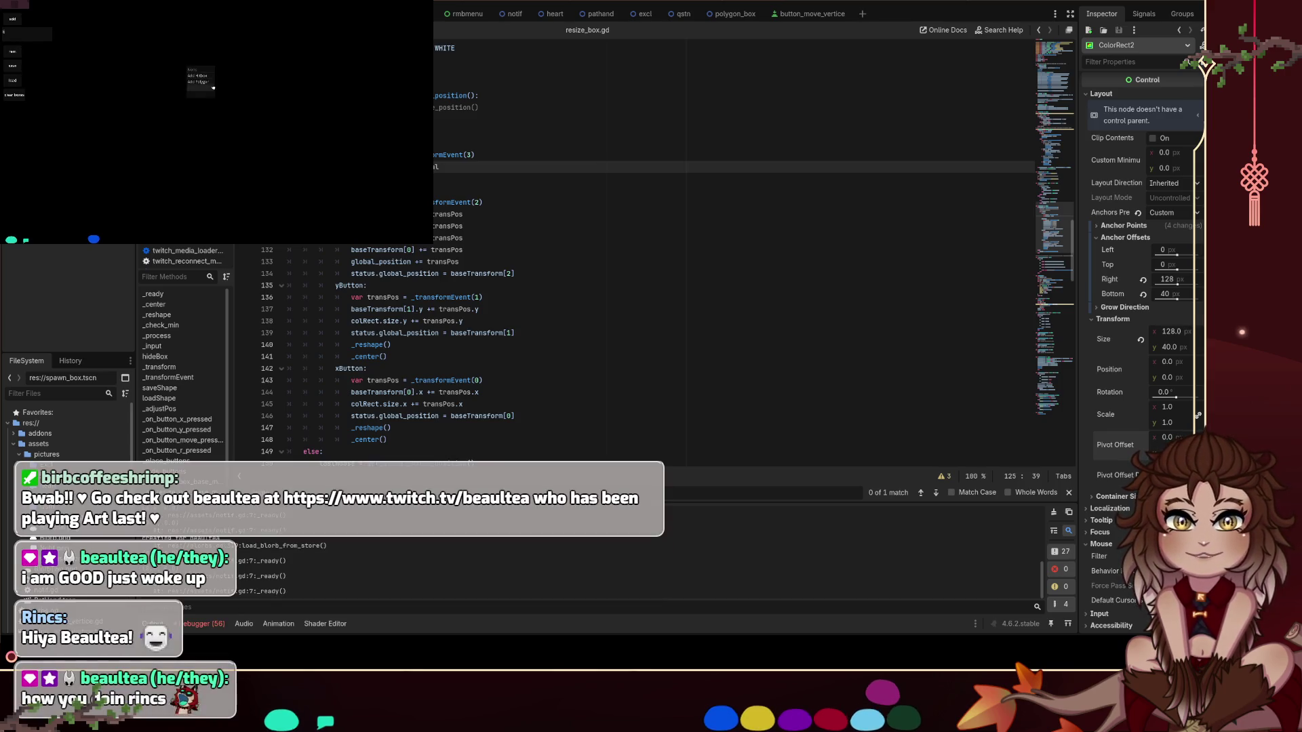
click(210, 134)
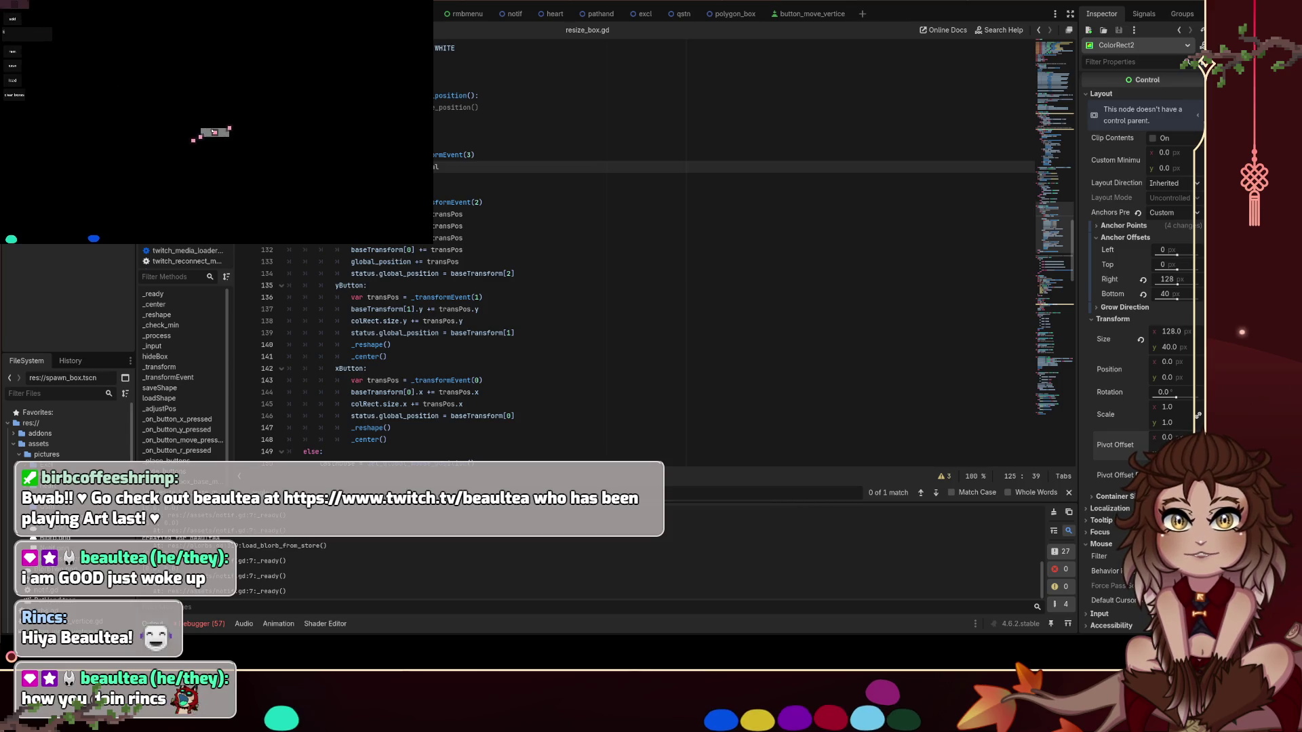
mouse_move(319, 146)
mouse_down()
mouse_move(245, 133)
mouse_move(285, 131)
mouse_move(256, 132)
mouse_up()
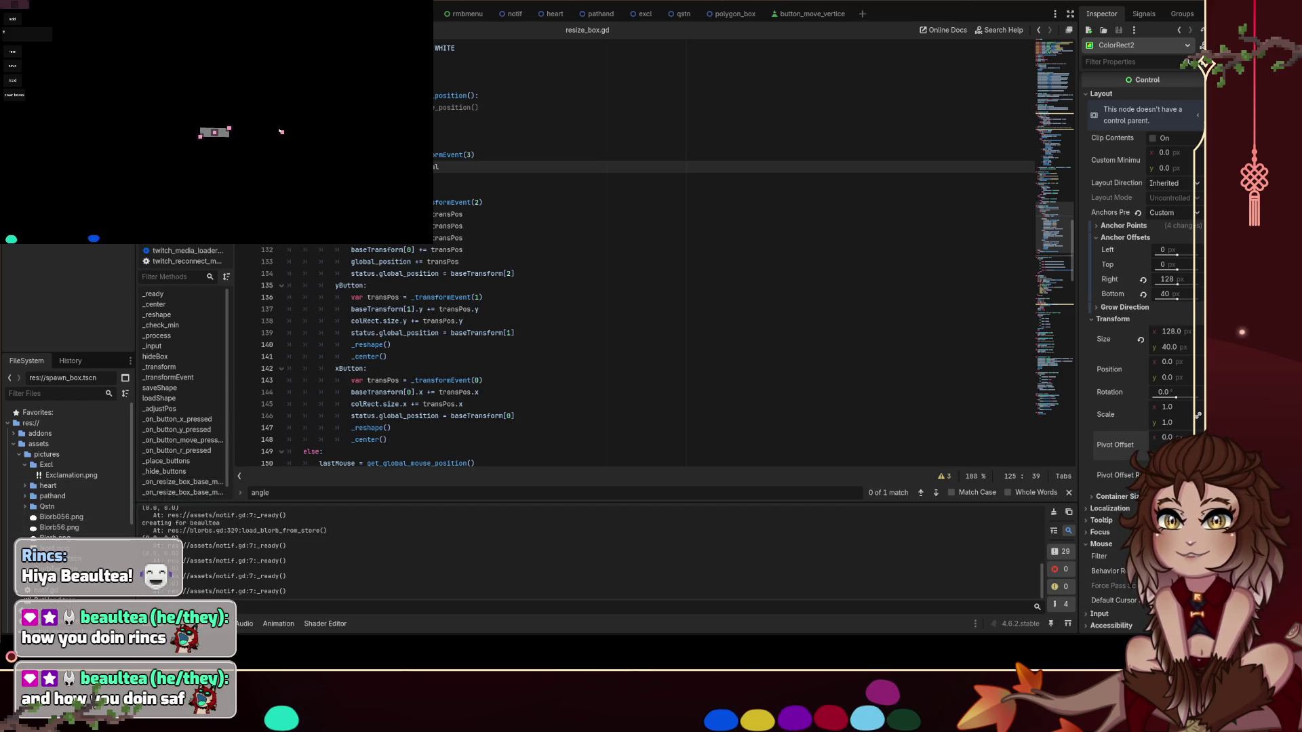
mouse_move(281, 132)
mouse_down()
mouse_move(301, 134)
mouse_move(292, 124)
mouse_up()
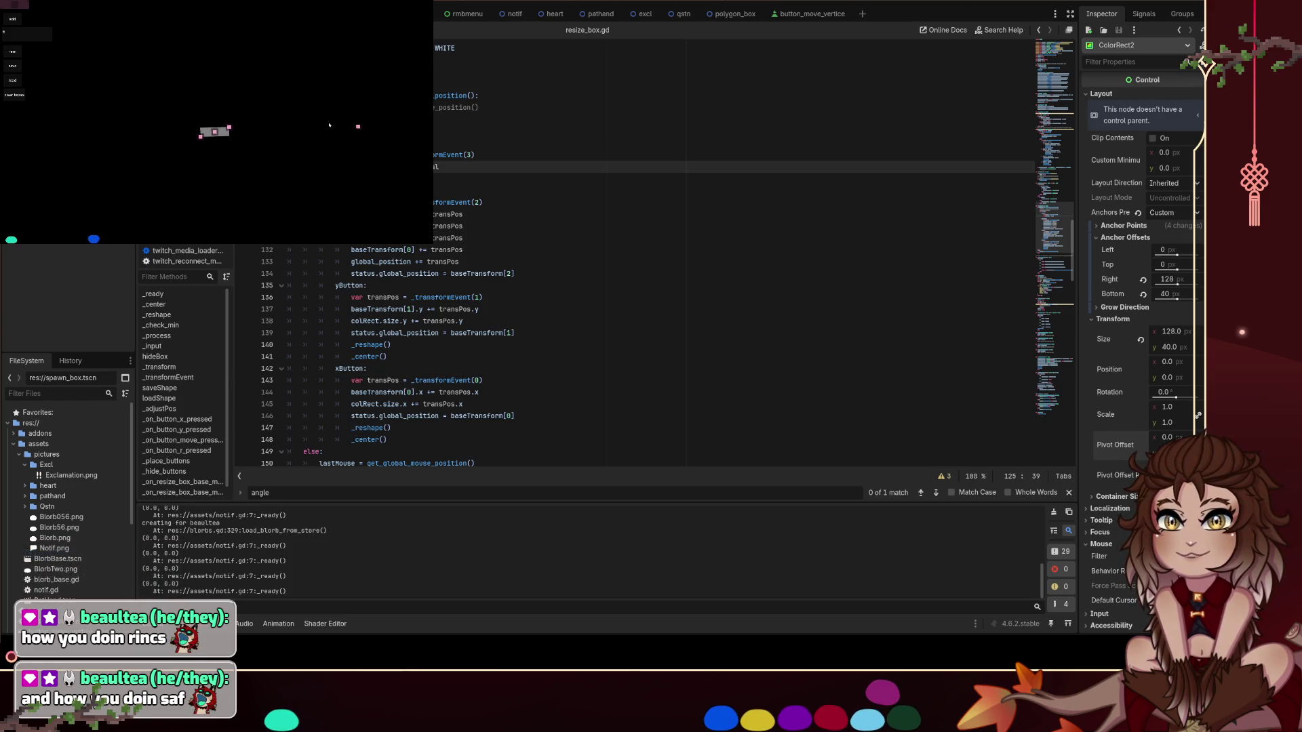
drag(286, 131, 279, 119)
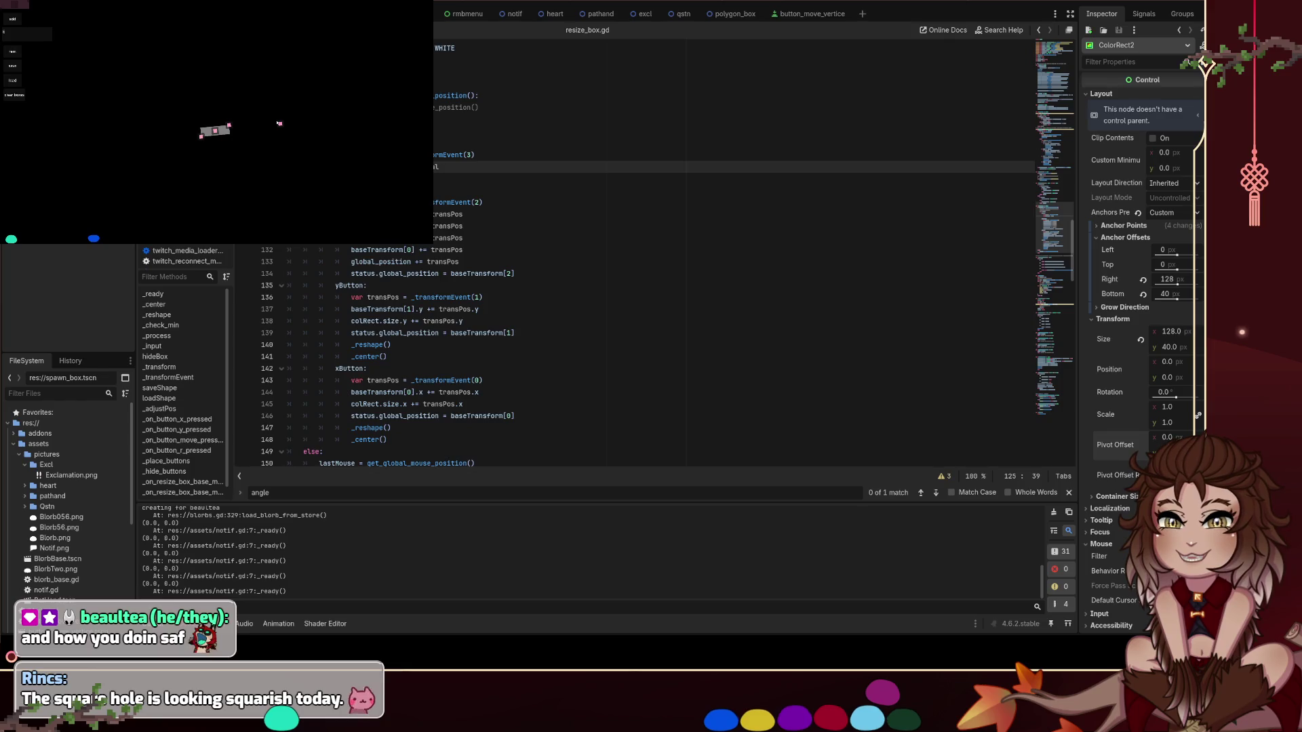
mouse_move(256, 129)
mouse_down()
mouse_move(268, 126)
mouse_move(175, 131)
mouse_up()
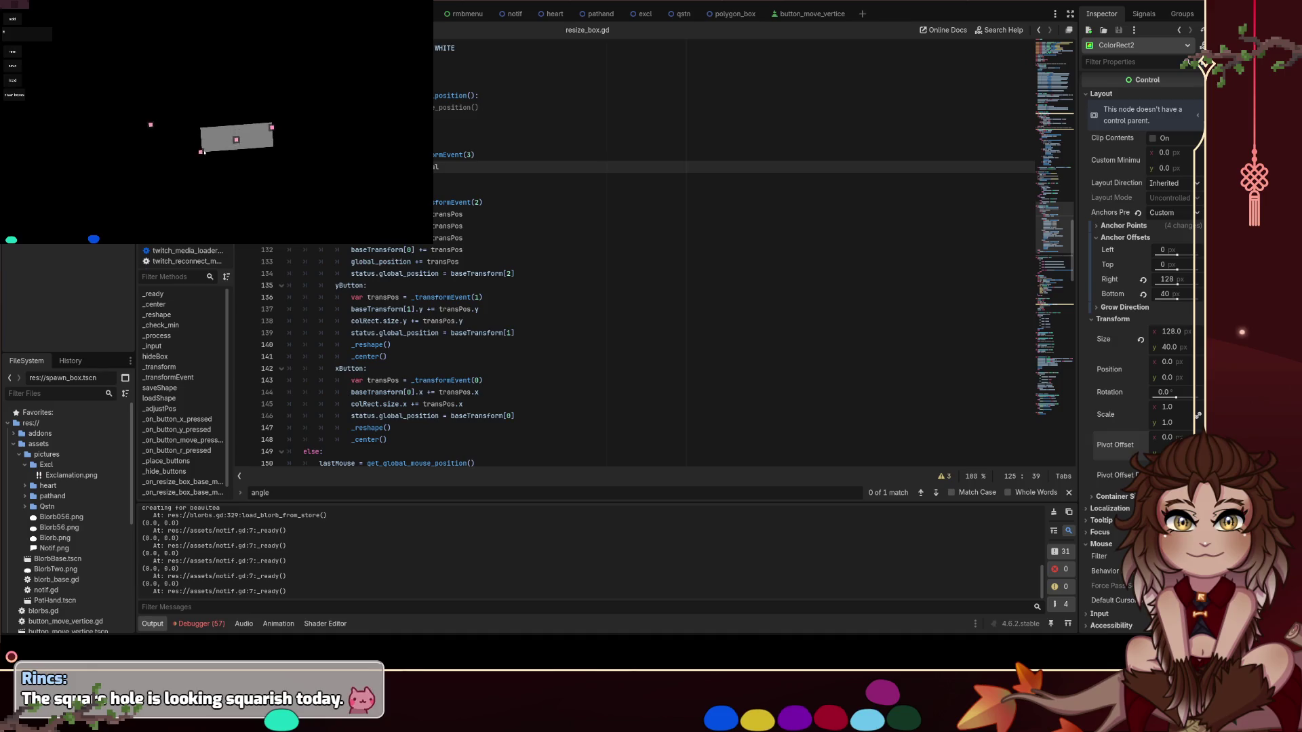
click(313, 132)
mouse_move(312, 130)
mouse_down()
mouse_move(271, 136)
mouse_move(343, 125)
mouse_move(303, 133)
mouse_move(311, 154)
mouse_move(278, 201)
mouse_move(258, 192)
mouse_move(321, 115)
mouse_move(278, 130)
mouse_move(293, 129)
mouse_move(280, 133)
mouse_move(304, 157)
mouse_move(297, 132)
mouse_up()
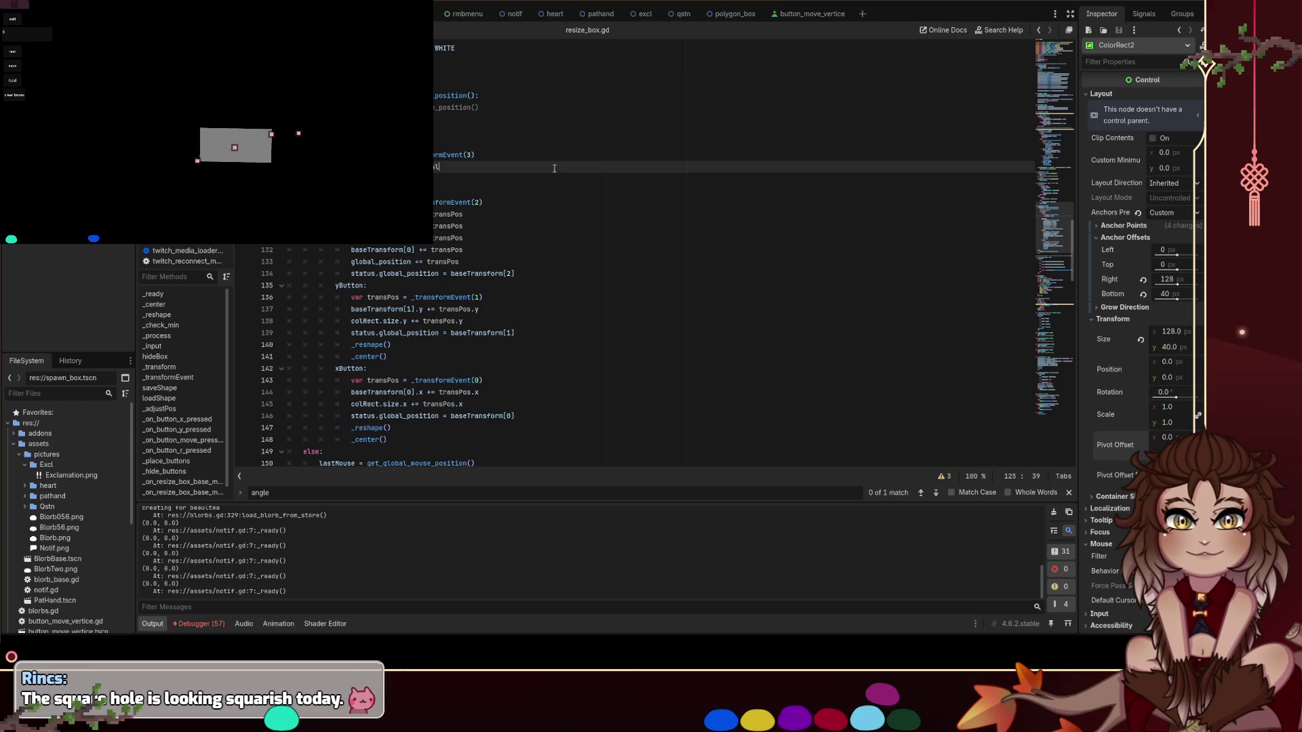
double_click(371, 335)
Jump to the last _reshape call and duplicate the two baseTransform lines as baseTransform[3]
double_click(371, 343)
key(ctrl+f)
key(Return)
key(Return)
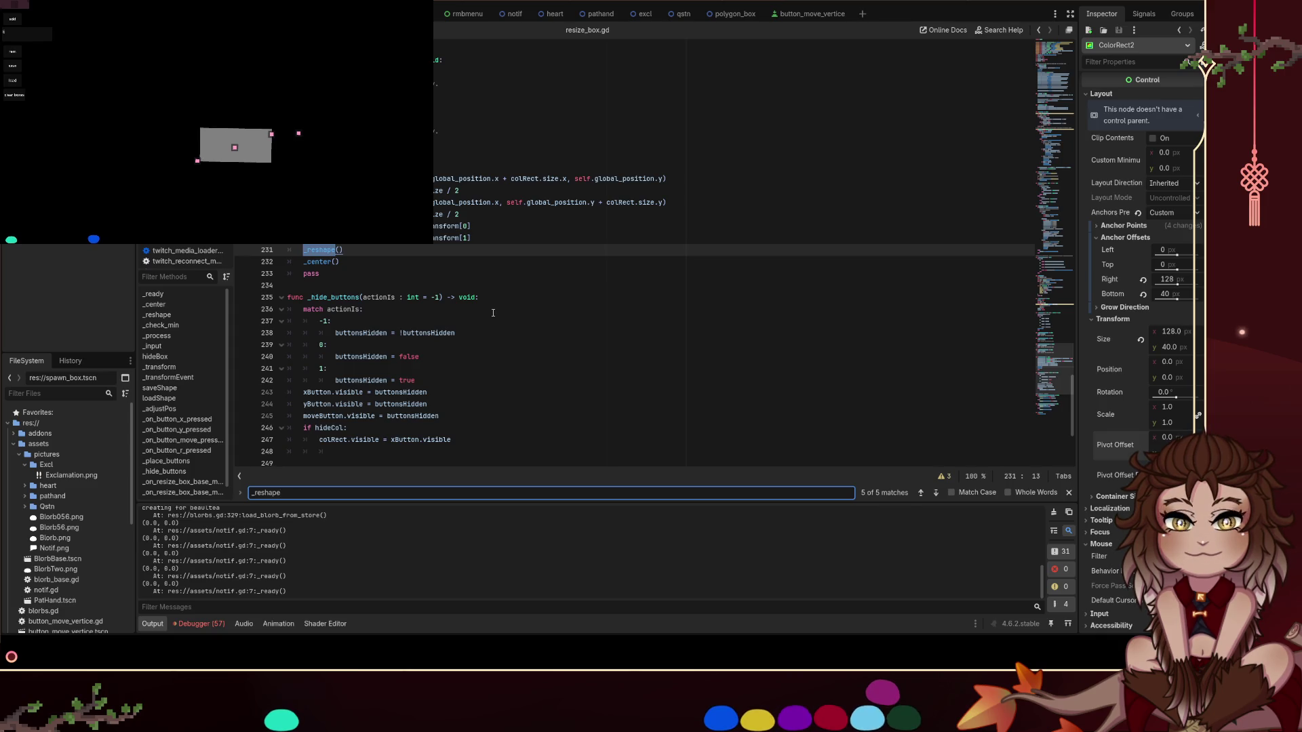
click(471, 210)
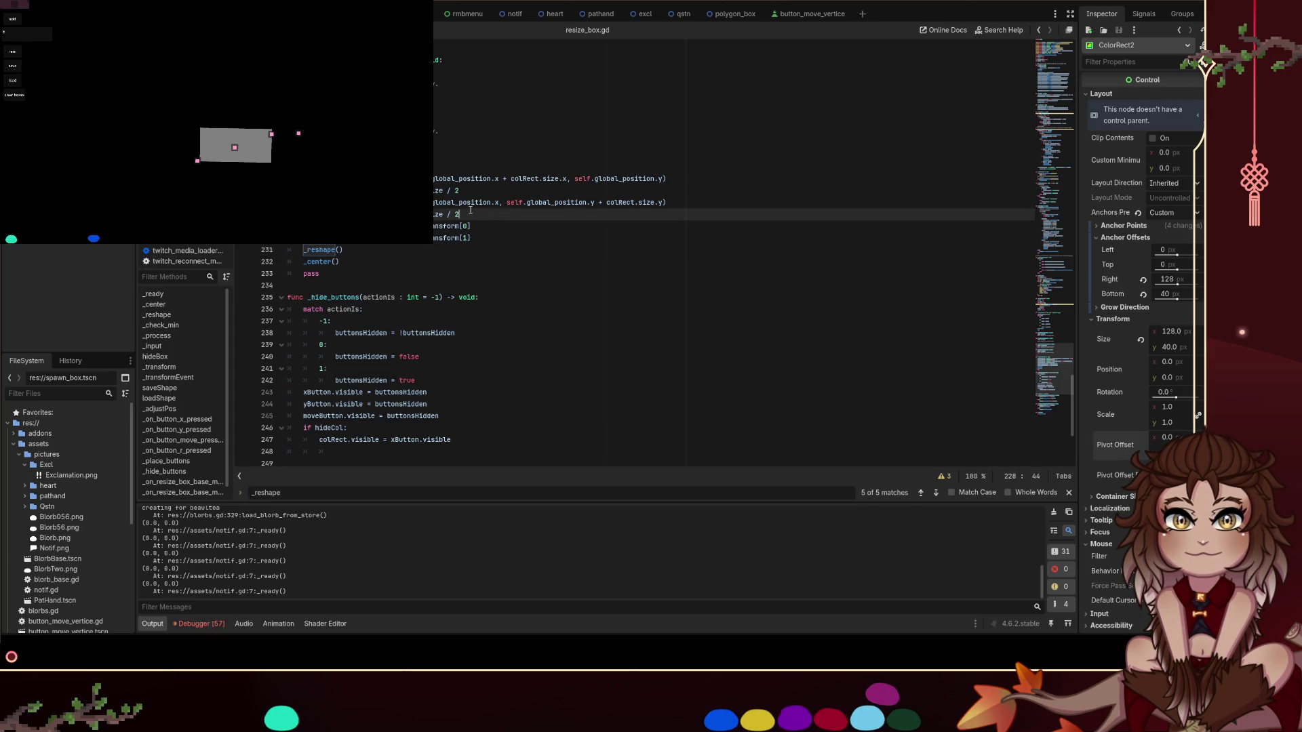
key(shift+Up)
key(shift+Home)
key(ctrl+c)
key(Right)
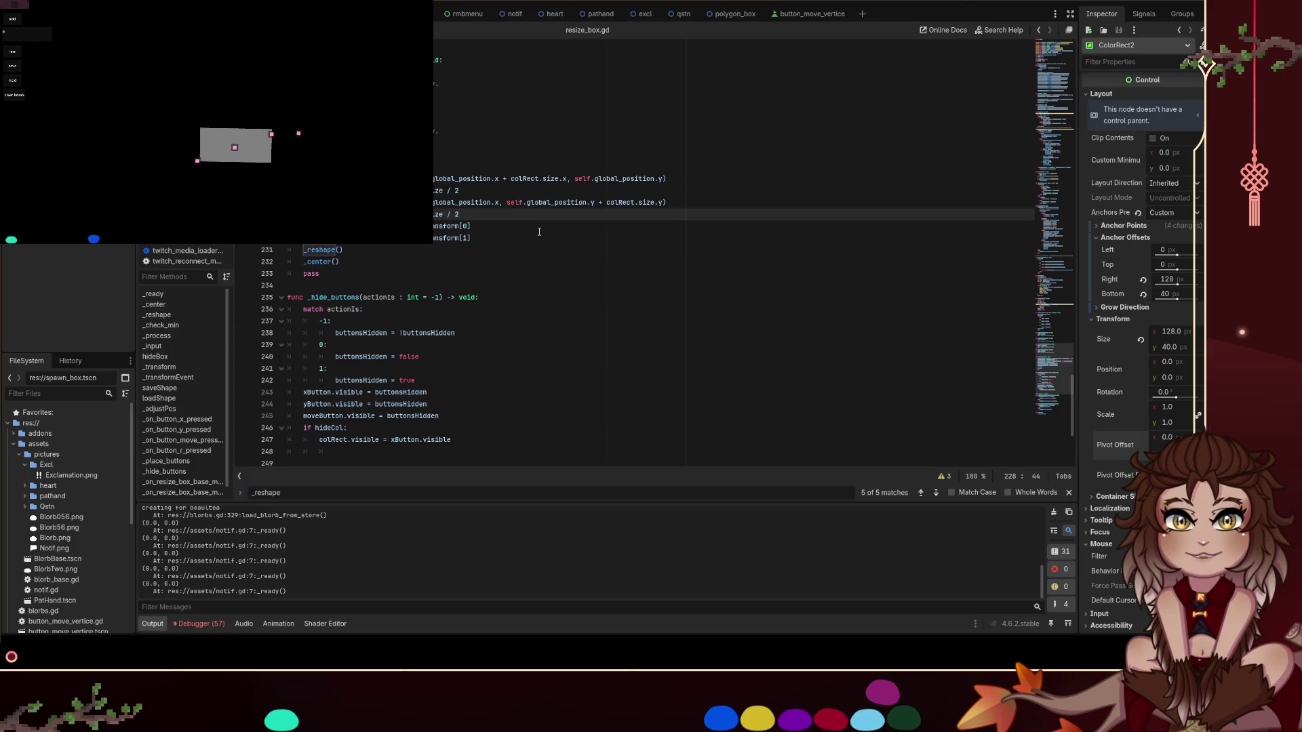
key(Return)
key(ctrl+v)
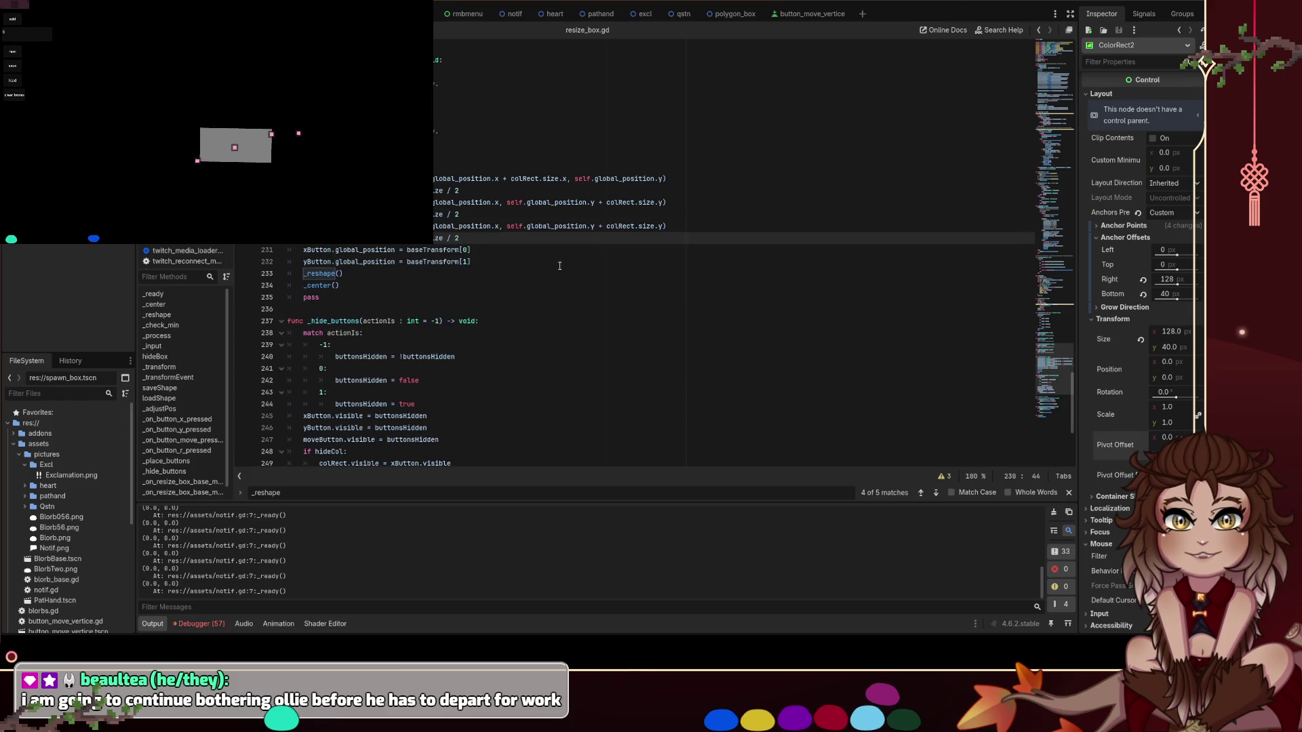
key(Up)
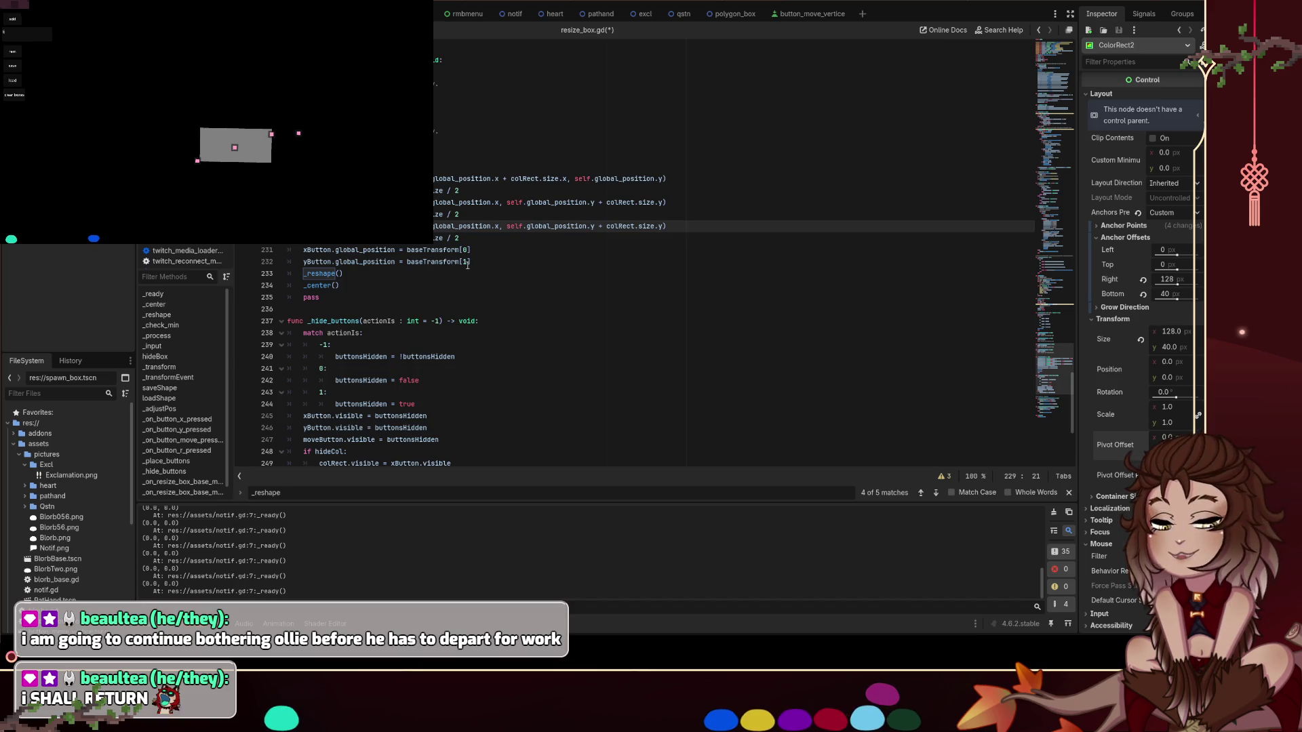
key(Left)
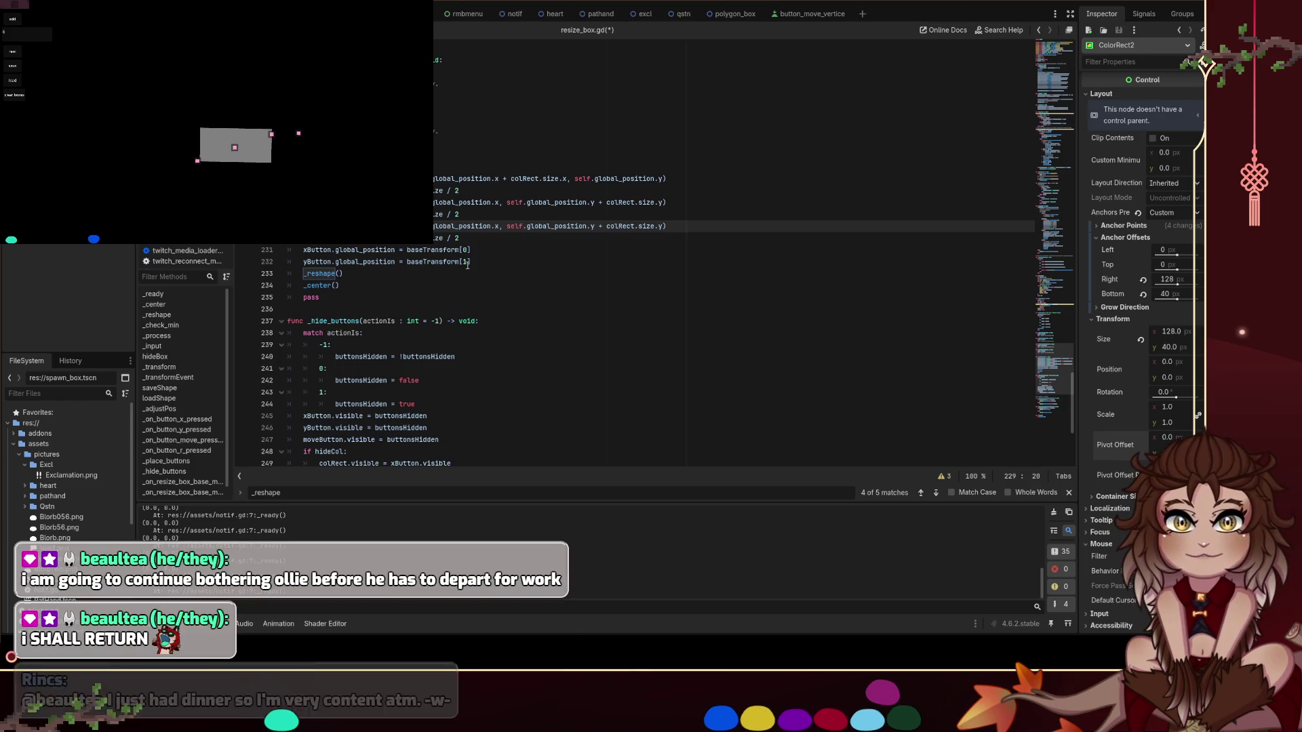
key(Down)
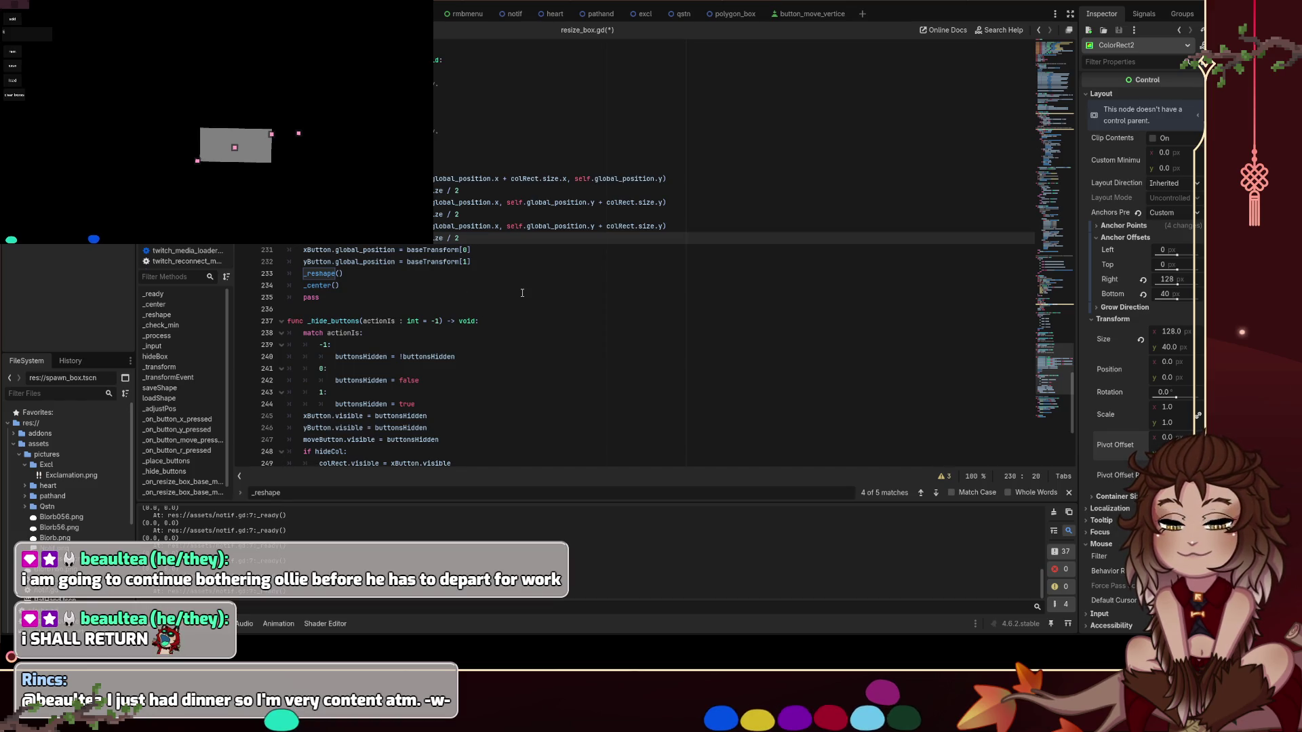
Duplicate the yButton placement line and rename the copy to rButton
click(480, 263)
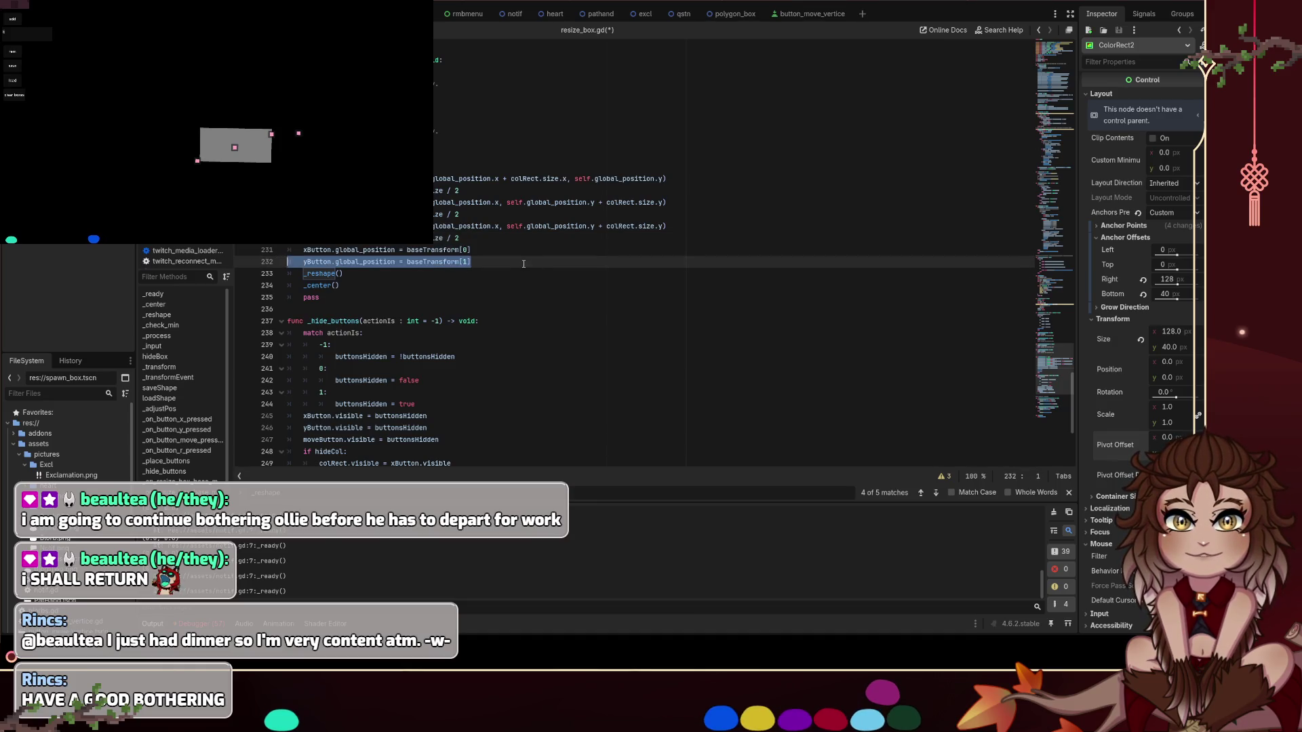
key(ctrl+shift+d)
key(Home)
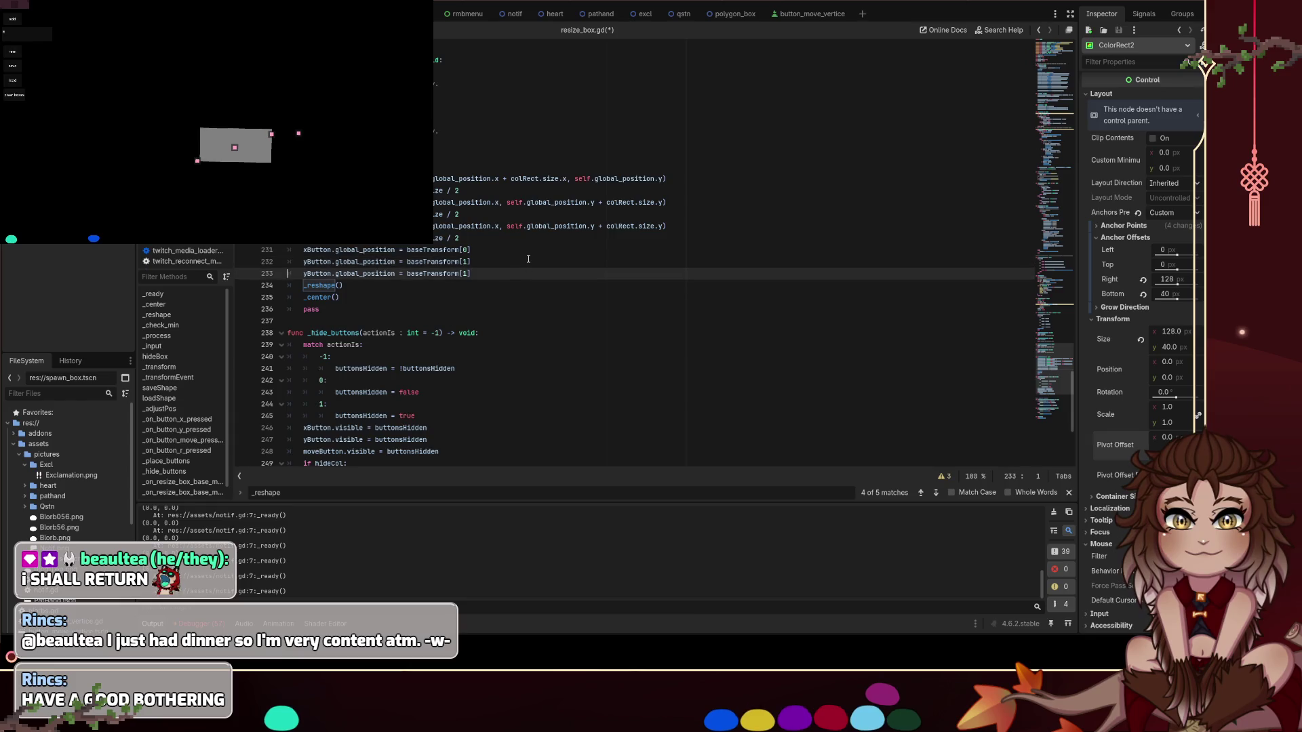
key(Delete)
text(r)
key(Down)
key(Home)
key(Up)
key(End)
key(Up)
key(Up)
key(Up)
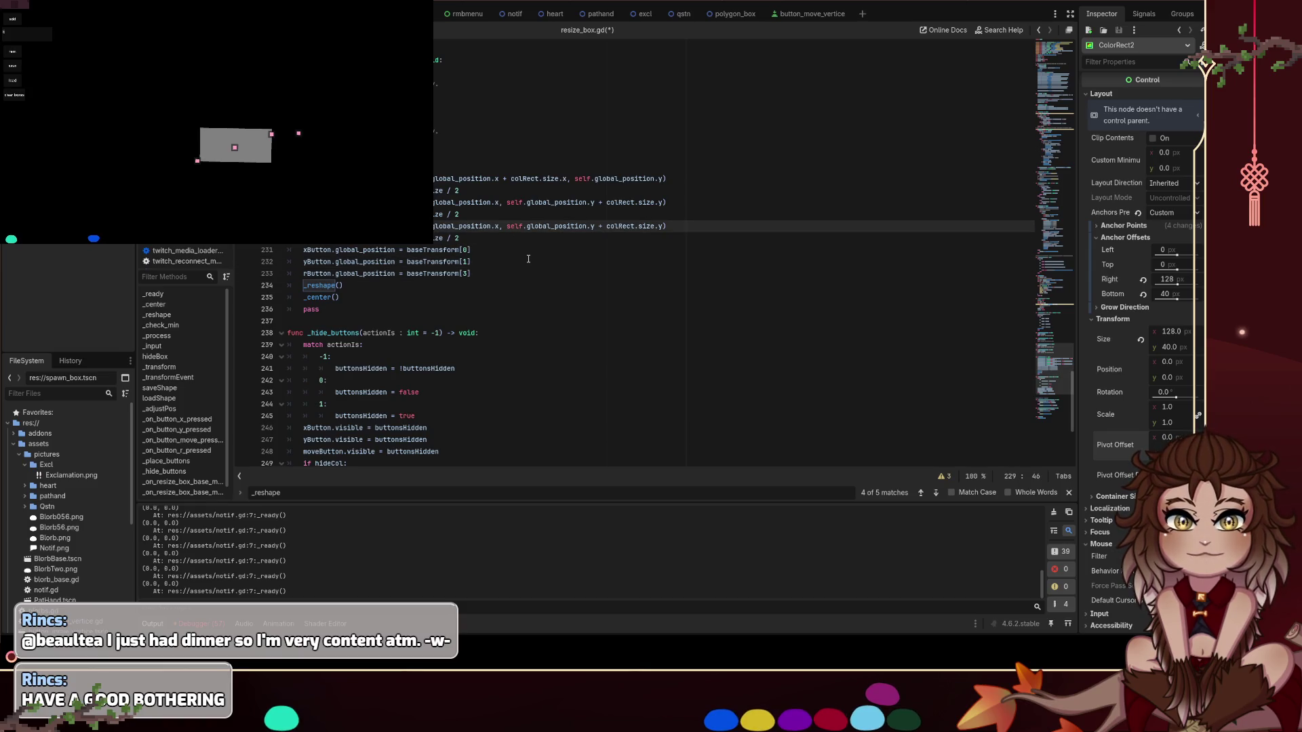
Save resize_box.gd with the new rButton placement
scroll(528, 259, down, 1)
key(Down)
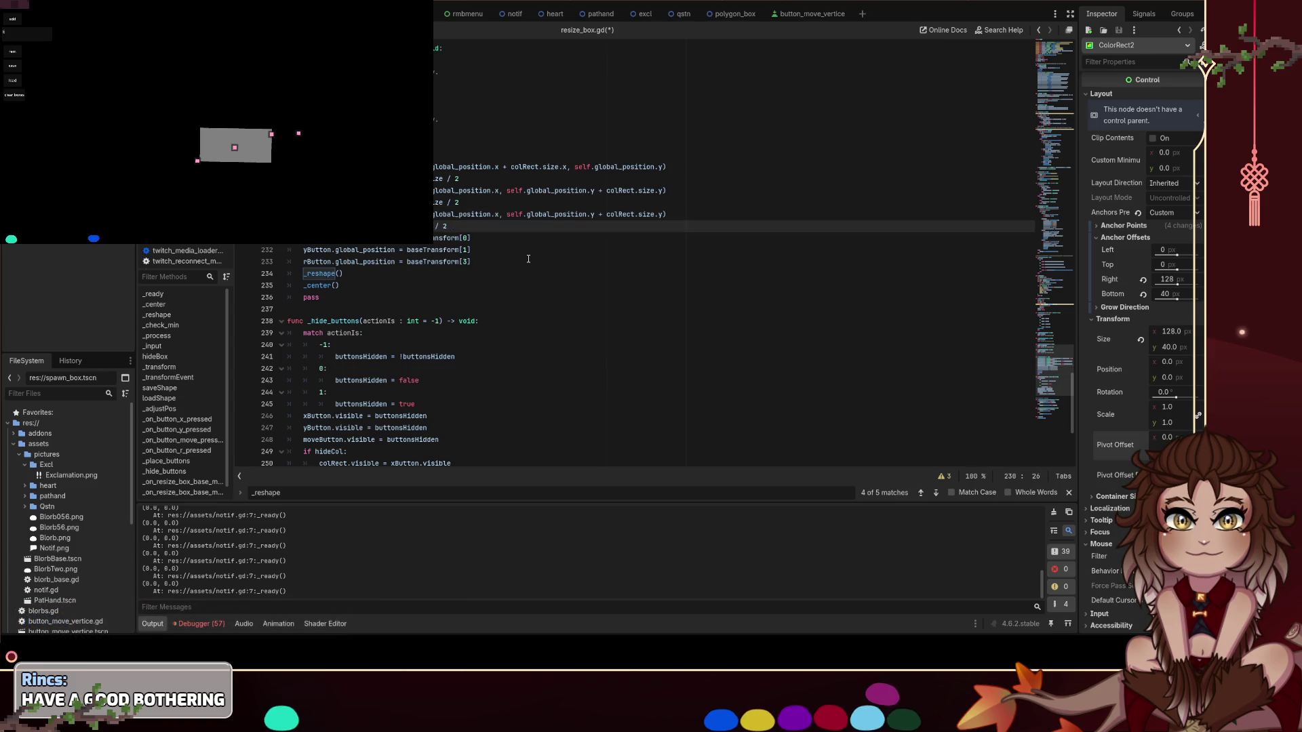
click(551, 215)
scroll(606, 345, up, 4)
key(ctrl+s)
mouse_move(344, 415)
mouse_down()
mouse_move(346, 381)
mouse_move(326, 414)
mouse_move(290, 366)
mouse_up()
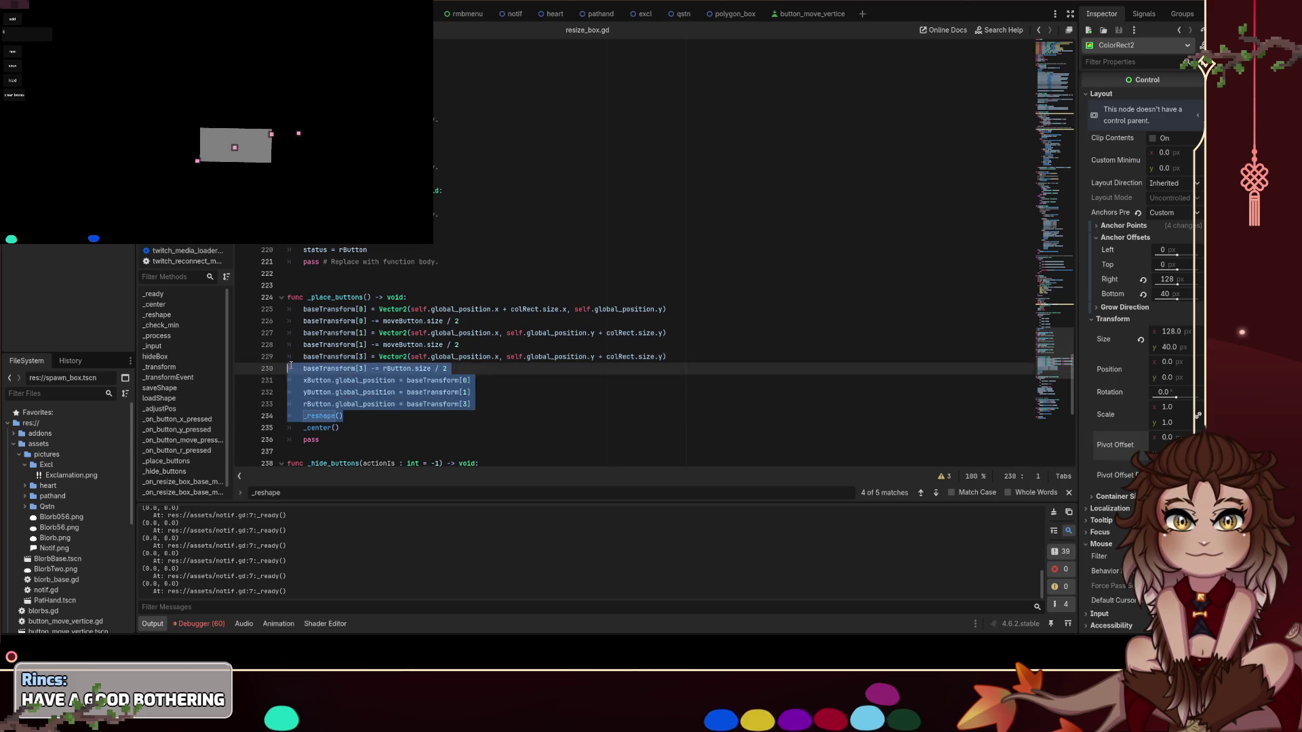
Search for _center and jump to the _center() definition at line 39
double_click(325, 428)
key(ctrl+f)
key(Return)
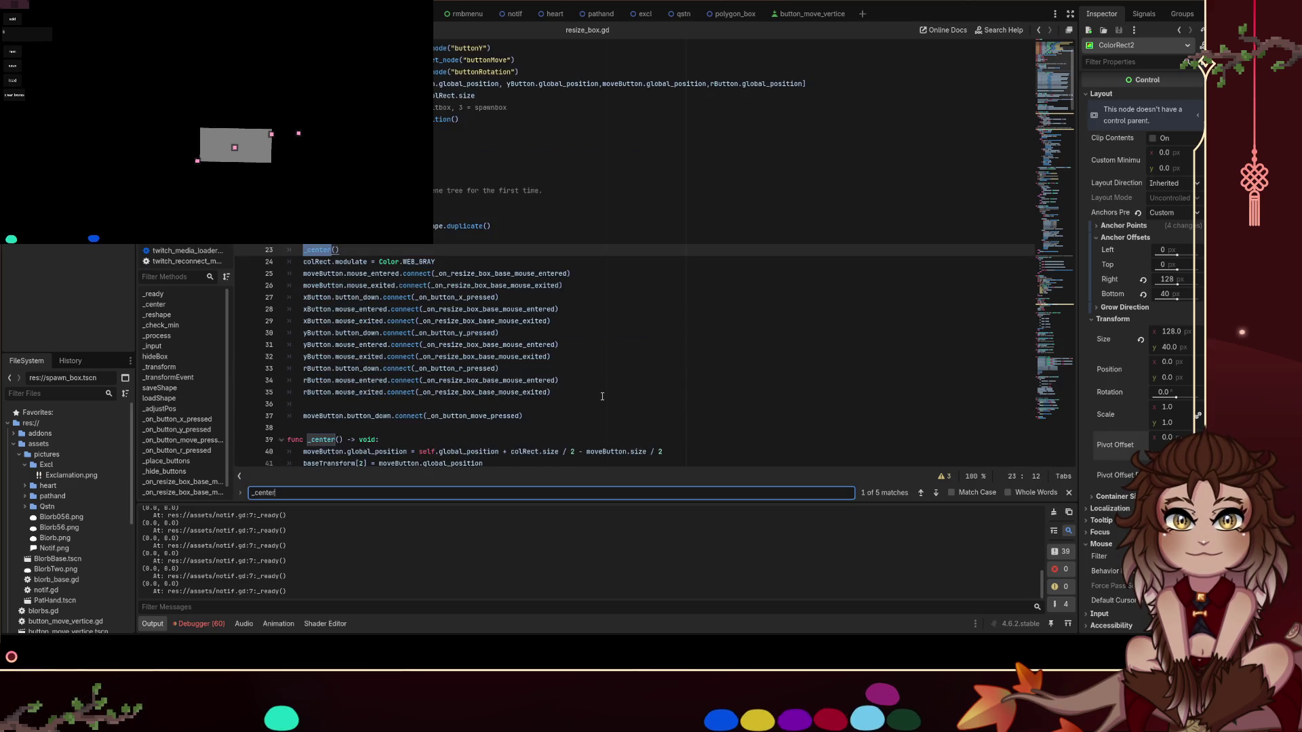
key(Return)
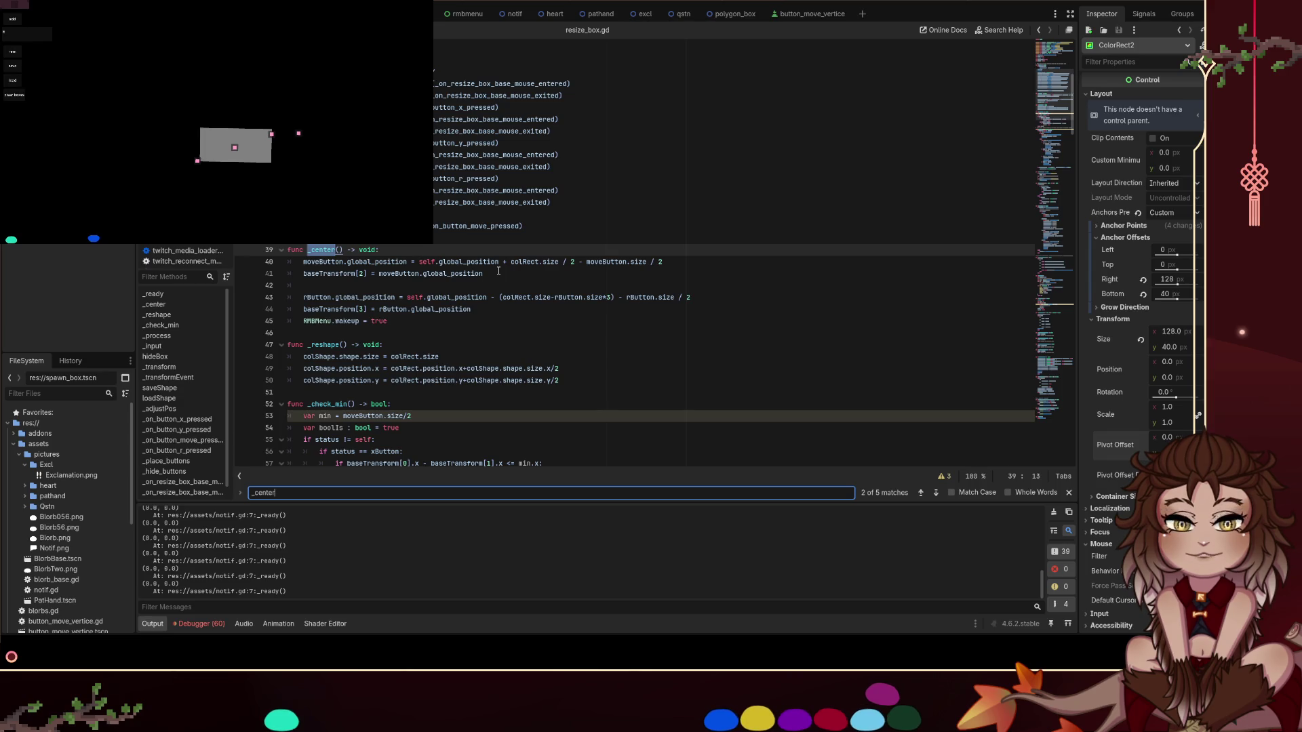
scroll(498, 270, up, 2)
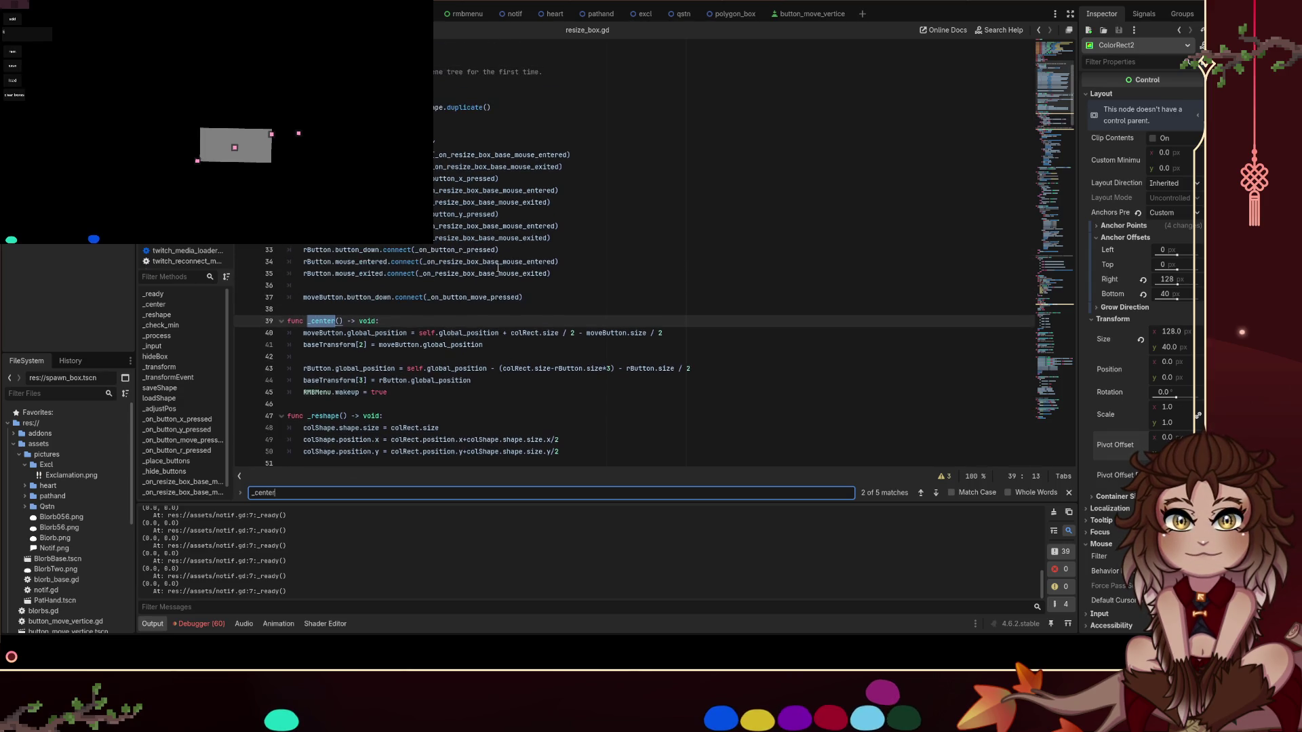
Copy '+ colRect.size / 2' from line 40 into the rButton offset on line 42
scroll(498, 266, down, 5)
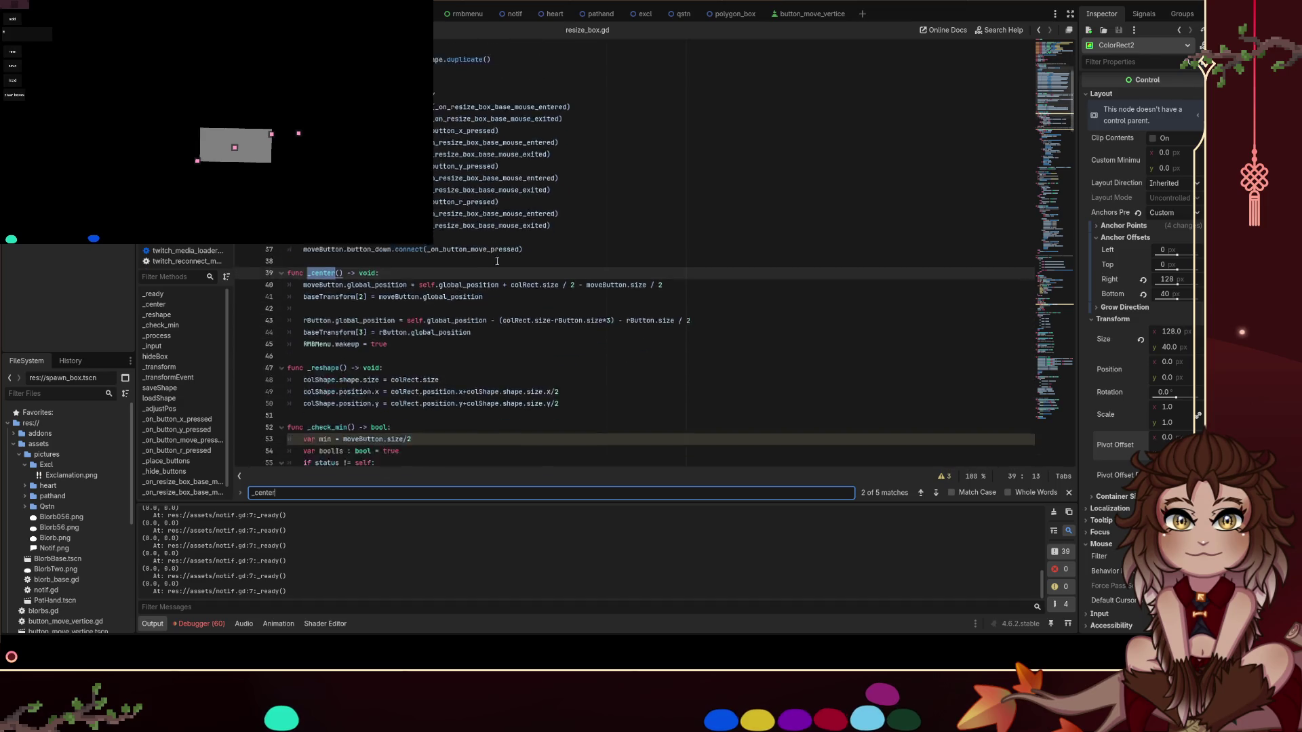
scroll(499, 260, down, 12)
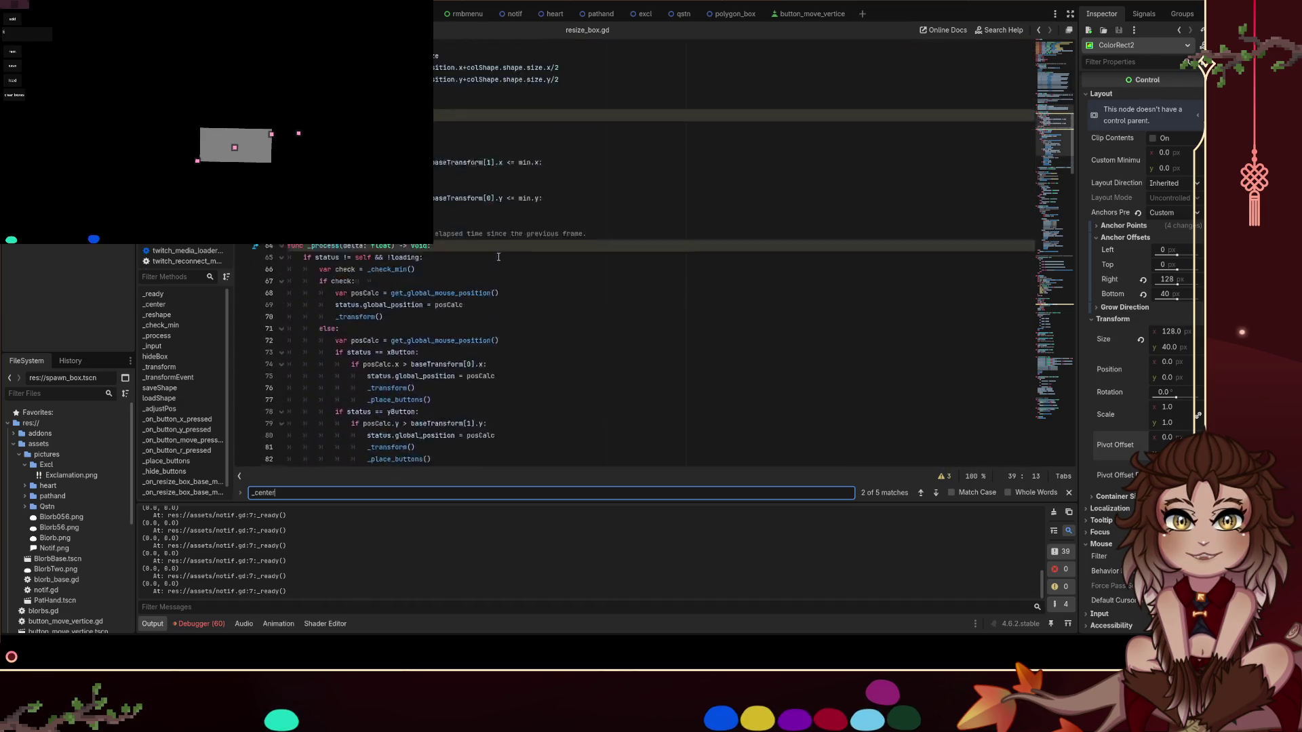
scroll(513, 250, down, 12)
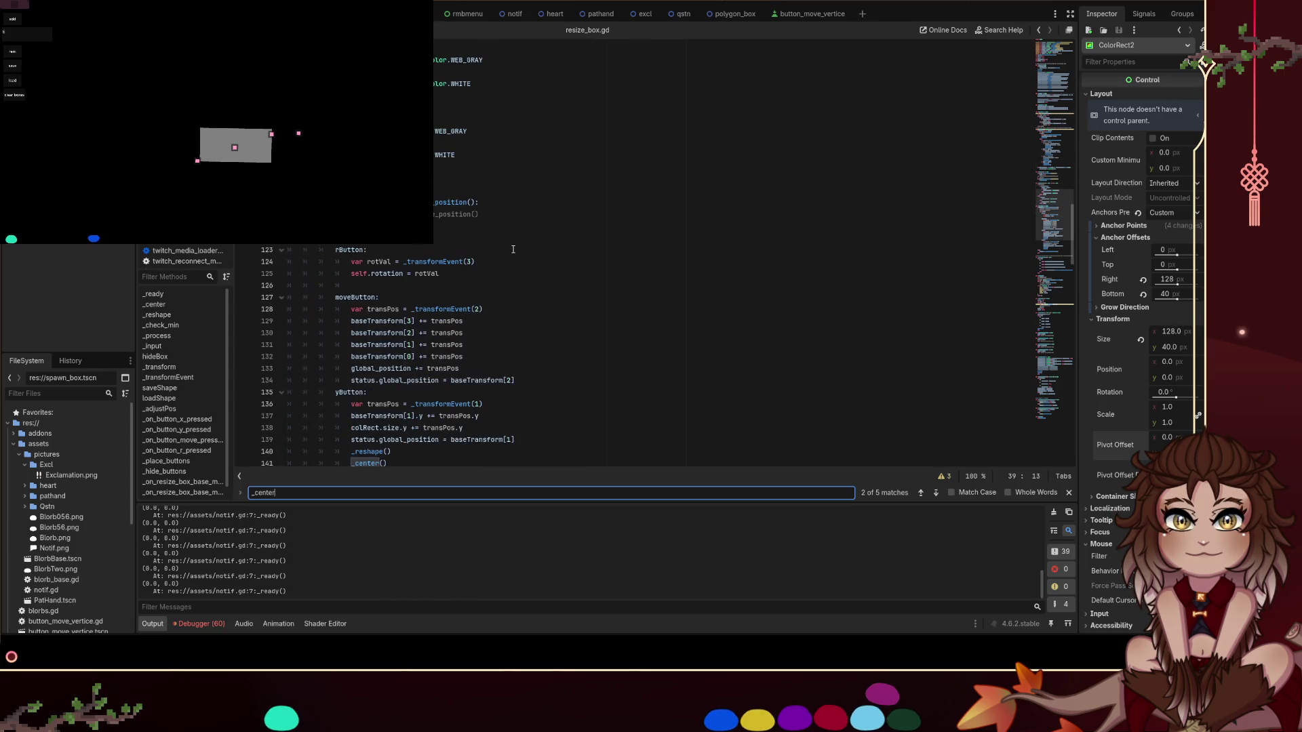
scroll(514, 249, up, 13)
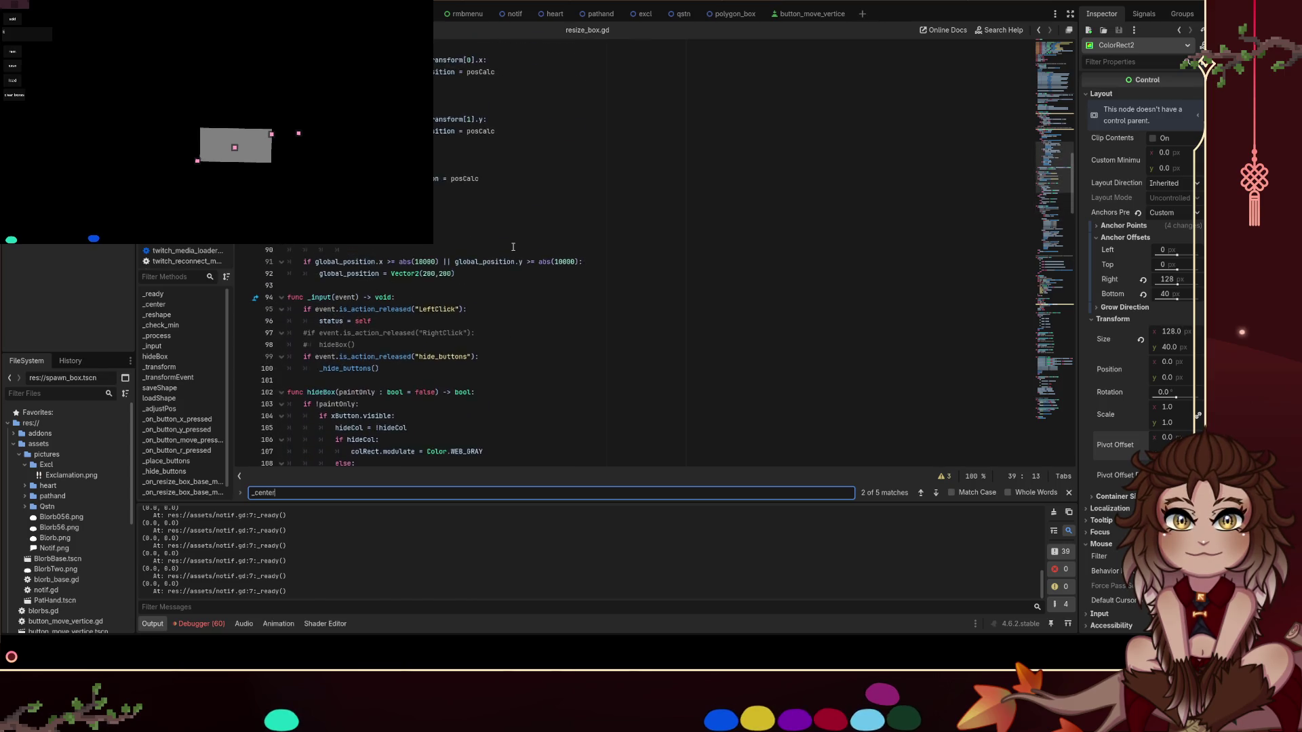
scroll(513, 247, up, 10)
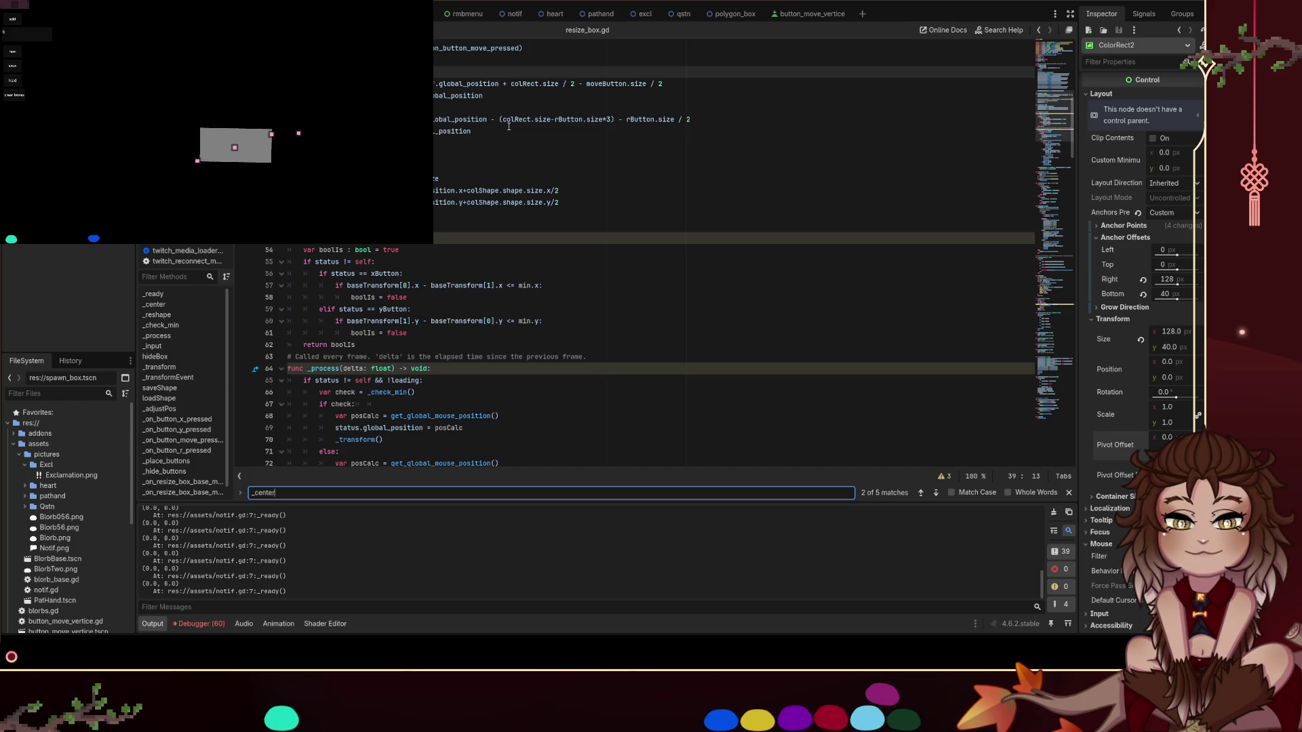
scroll(509, 126, up, 3)
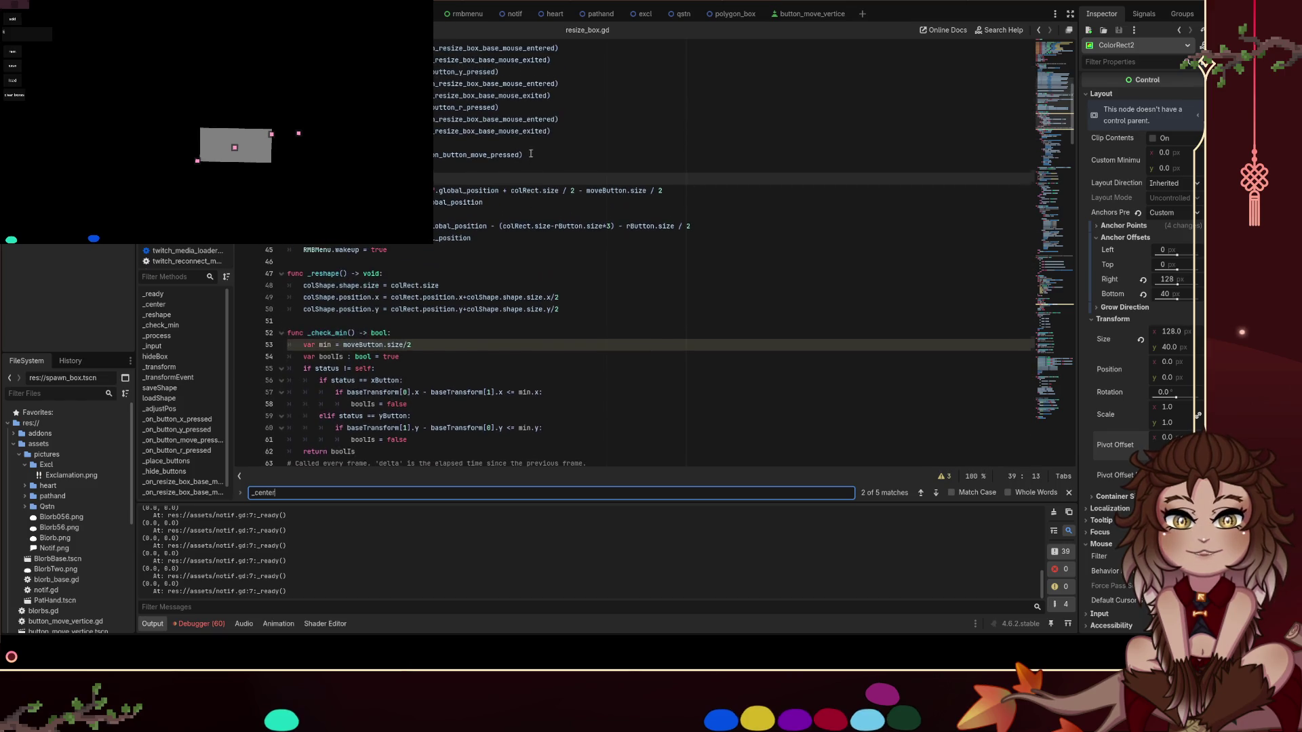
drag(558, 201, 447, 192)
click(685, 195)
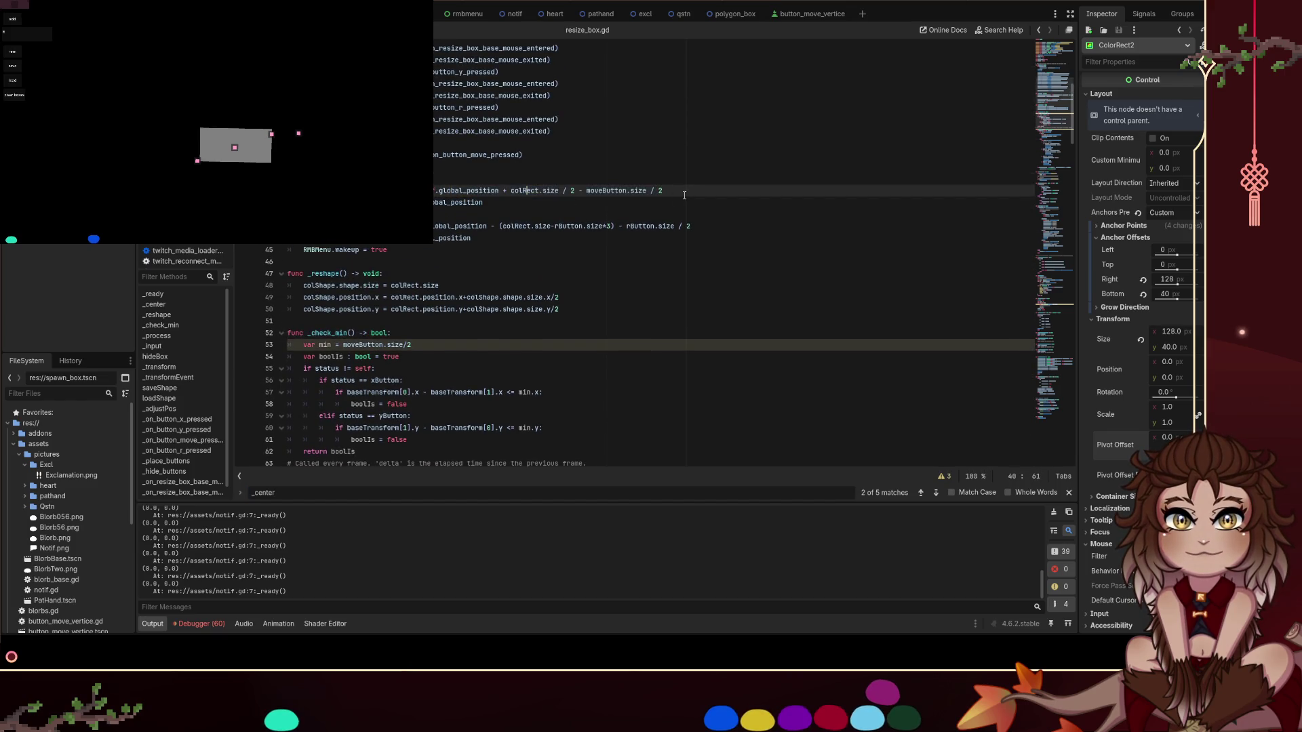
mouse_move(578, 190)
mouse_down()
mouse_move(420, 191)
mouse_move(424, 225)
mouse_move(617, 226)
mouse_up()
key(ctrl+c)
key(ctrl+v)
key(BackSpace)
Save resize_box.gd and start a new script search
click(522, 236)
key(ctrl+s)
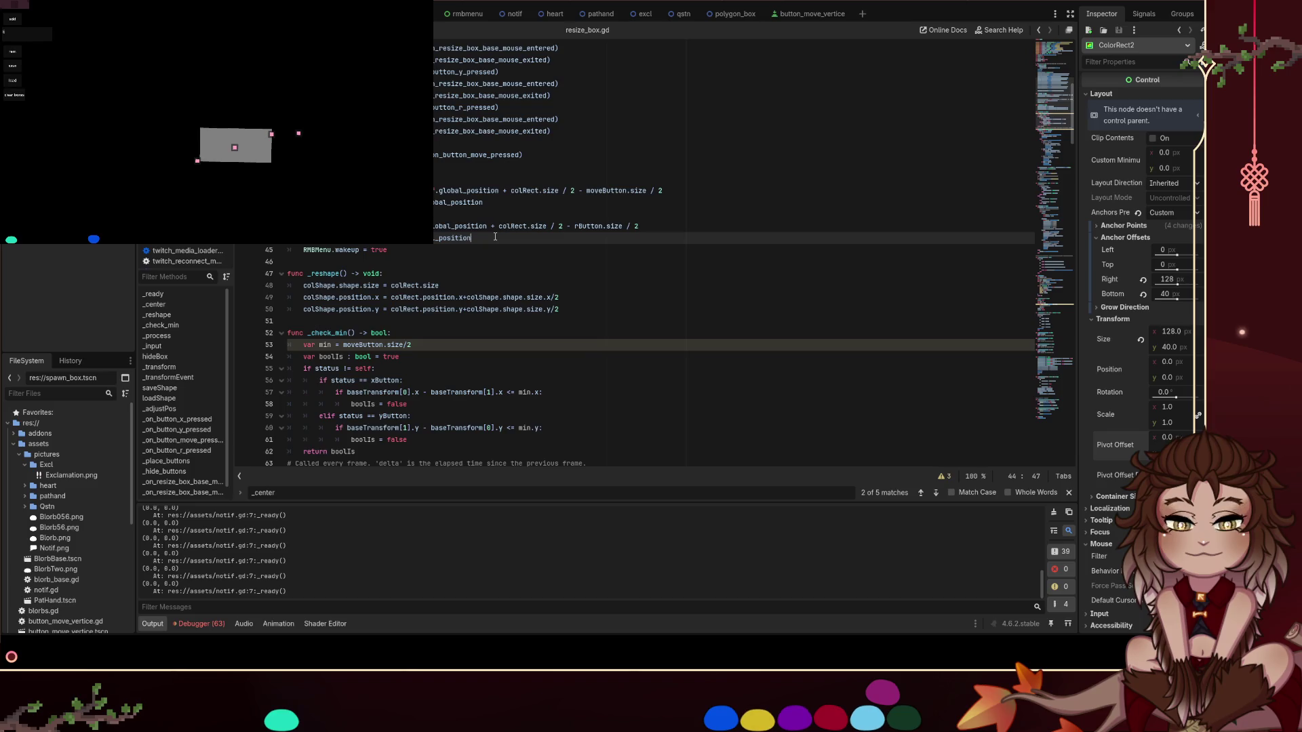
scroll(505, 238, down, 10)
key(ctrl+f)
Find _place_buttons and delete the rButton placement line
text(place_buttons)
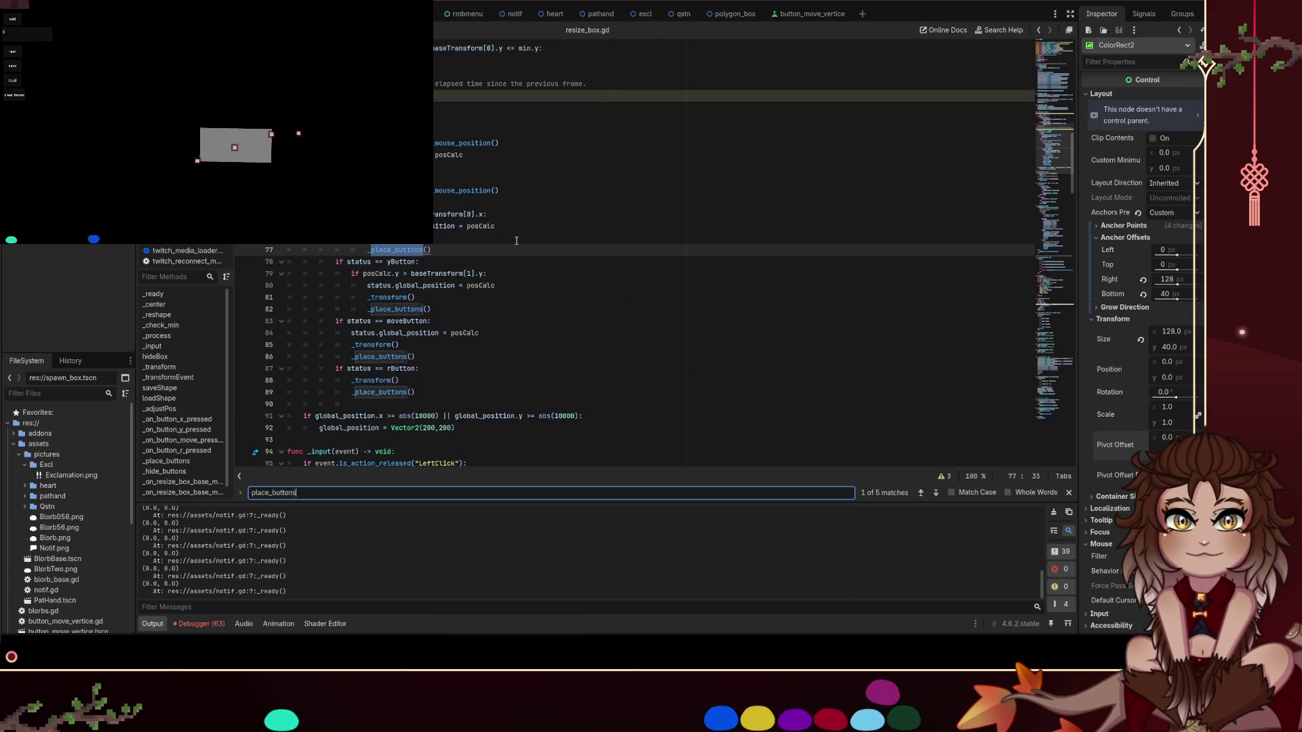
key(Return)
key(Return)
key(Return)
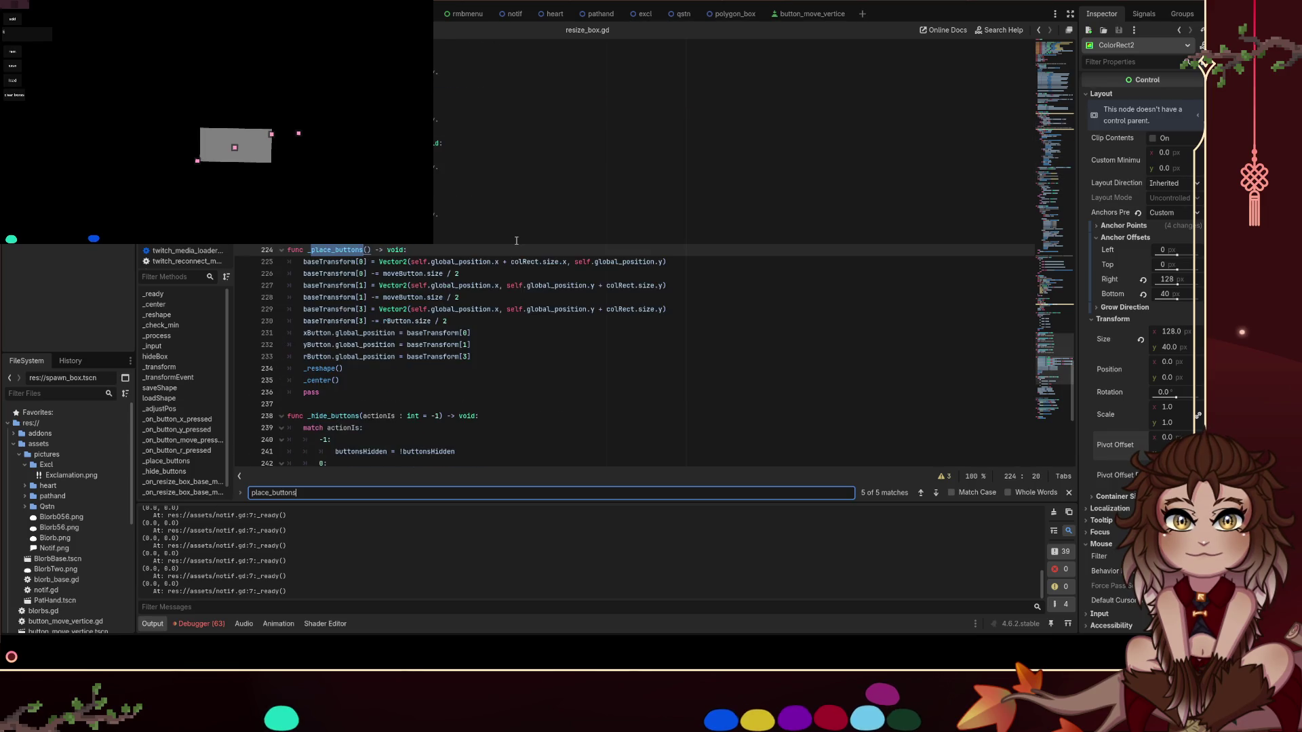
click(483, 368)
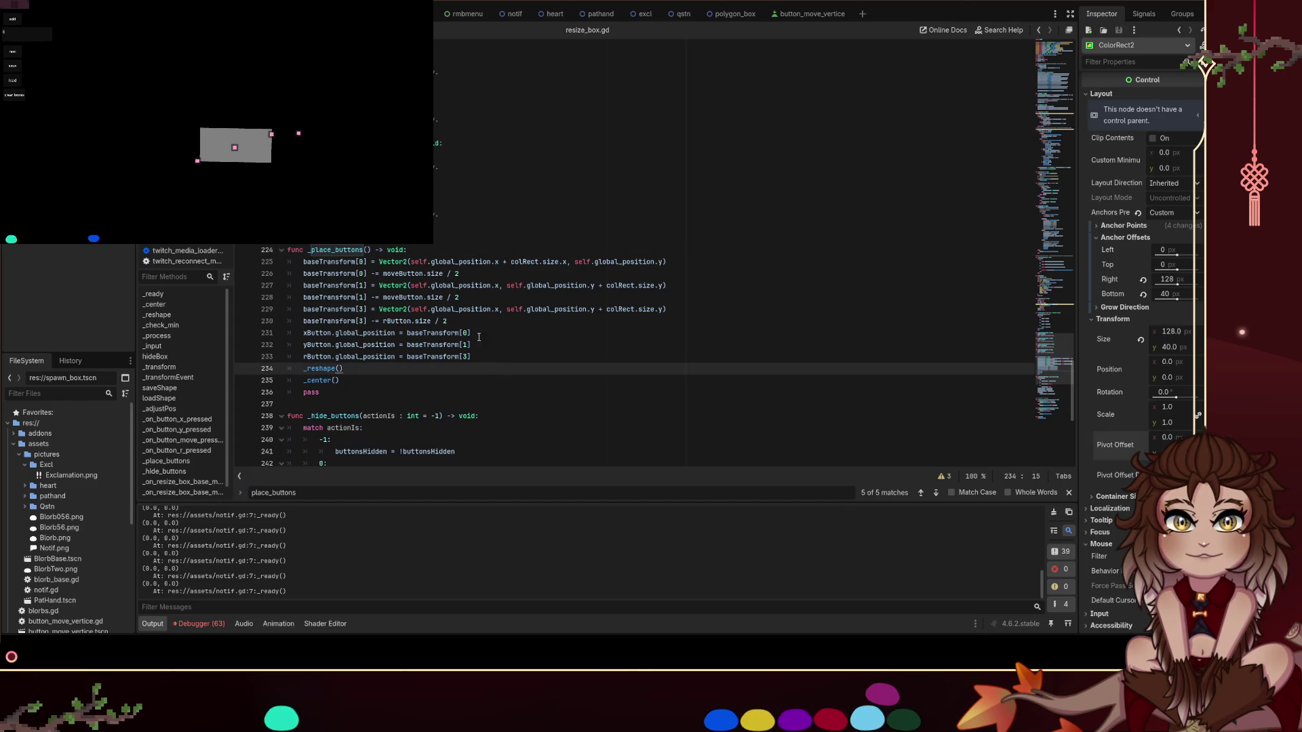
drag(476, 325, 305, 324)
drag(533, 356, 305, 357)
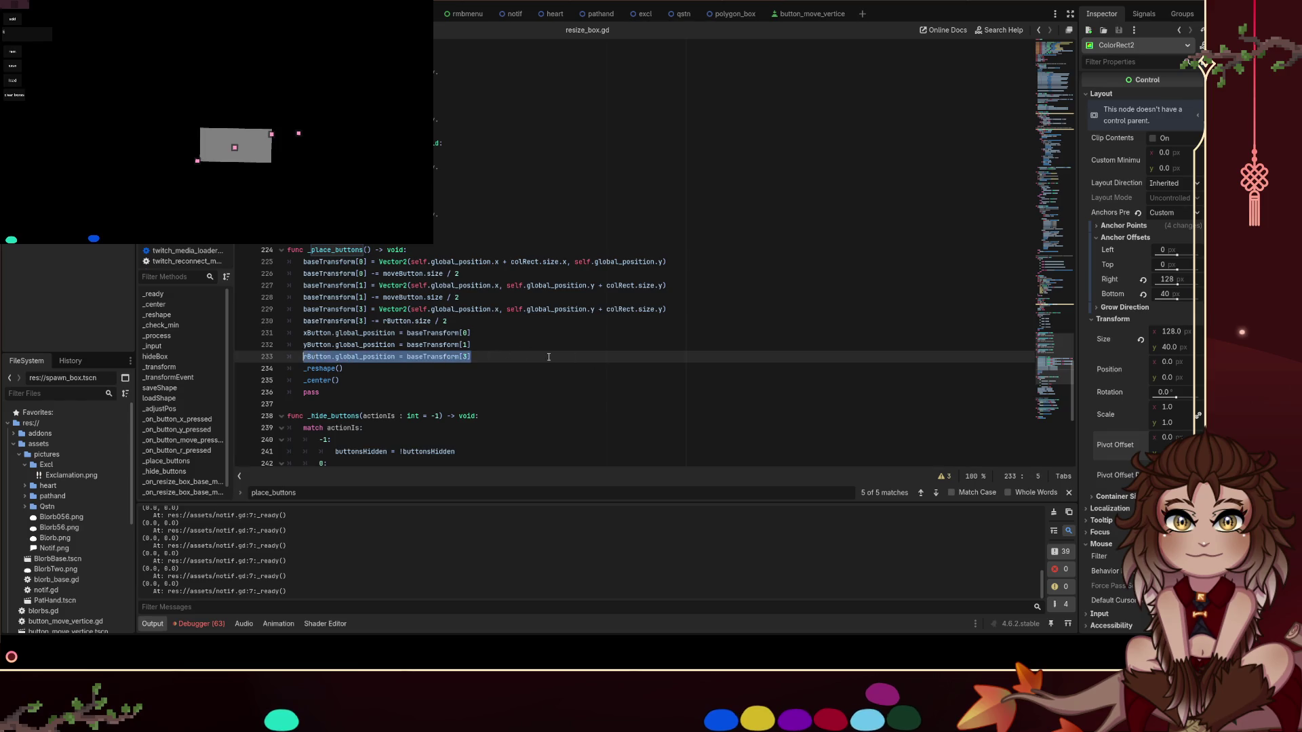
key(ctrl+shift+k)
Delete the two baseTransform[3] offset lines from _place_buttons
drag(449, 322, 279, 308)
key(alt+Down)
key(alt+Up)
key(ctrl+shift+k)
Search for center() and go to the _center() function definition
key(ctrl+f)
text(center())
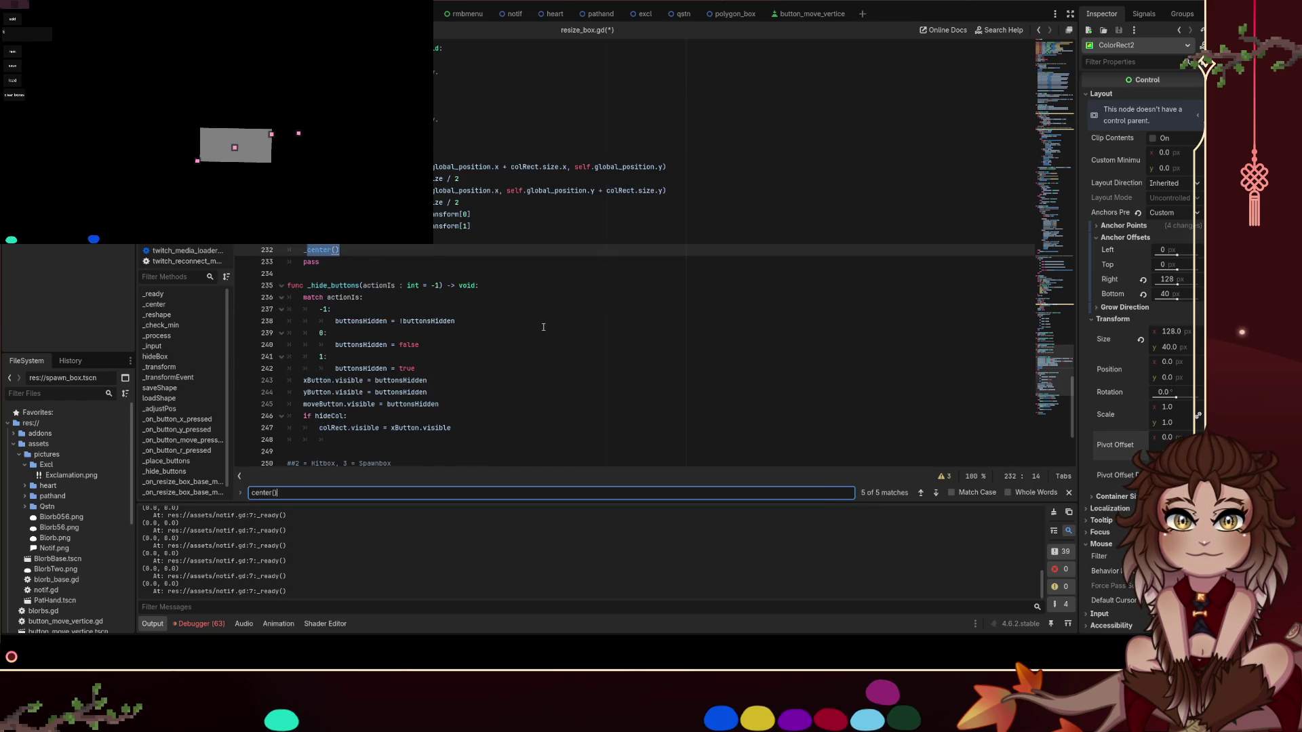
key(Return)
key(Return)
key(Return)
key(Return)
key(Return)
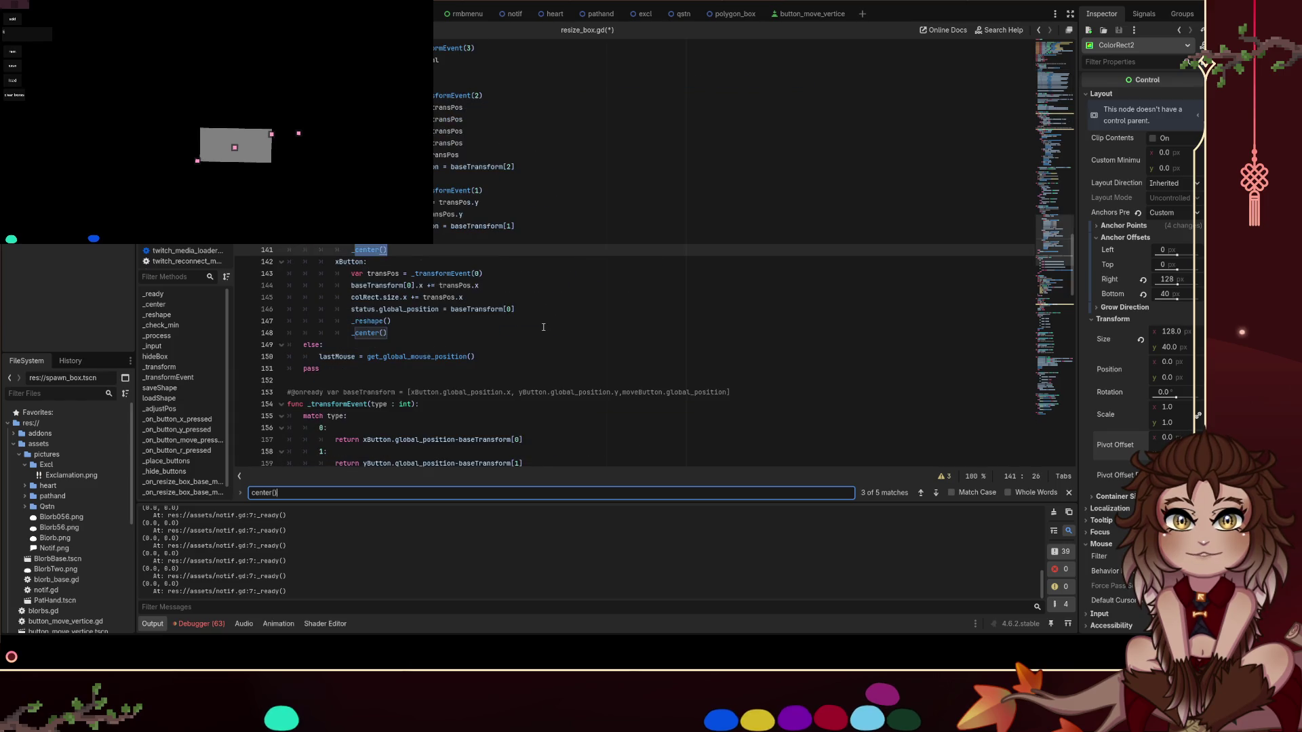
key(Return)
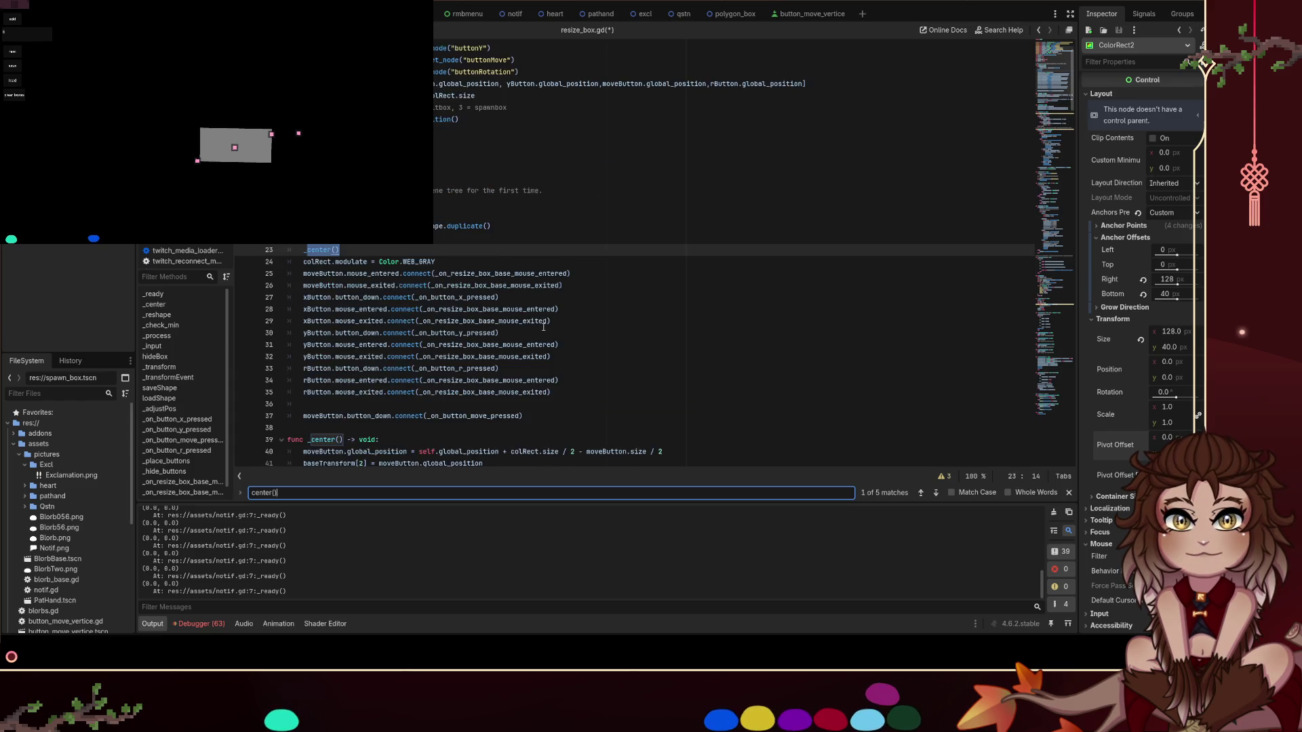
ctrl+click(322, 250)
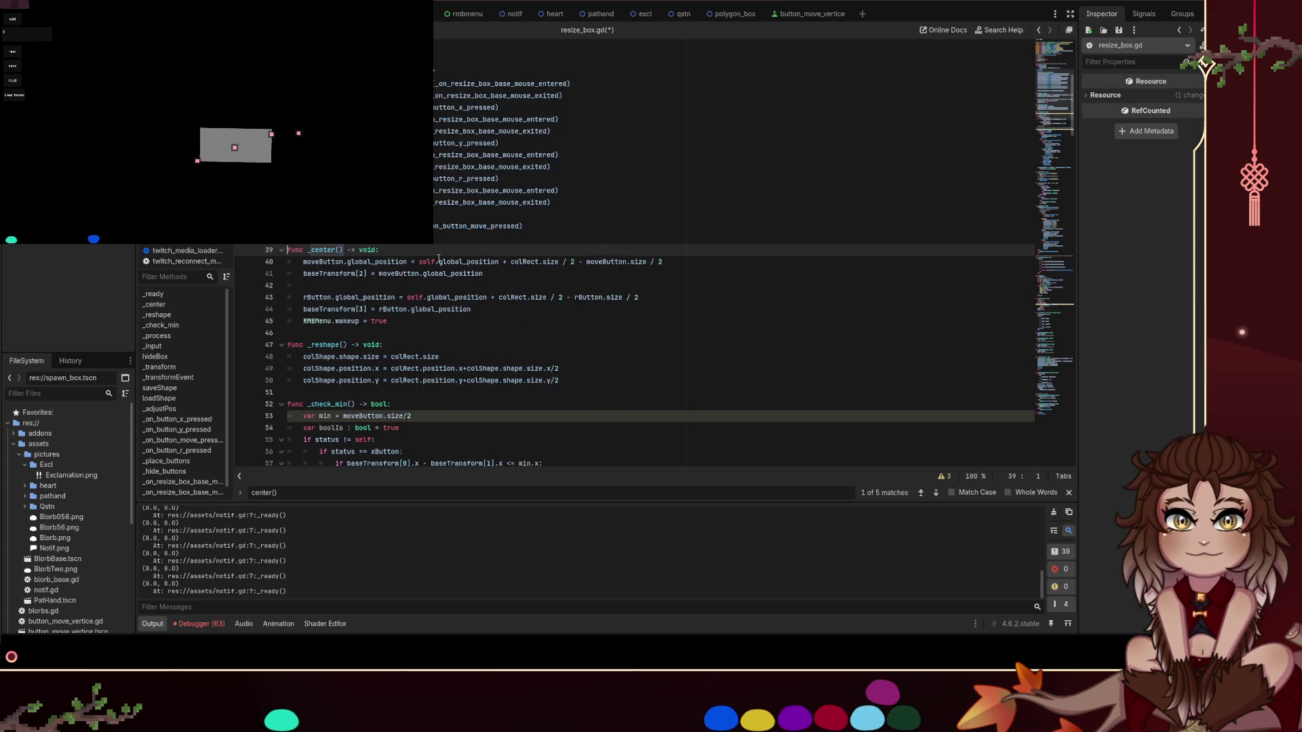
Paste the placement line under baseTransform[3], undo it, and save the script
click(553, 309)
key(Return)
key(ctrl+v)
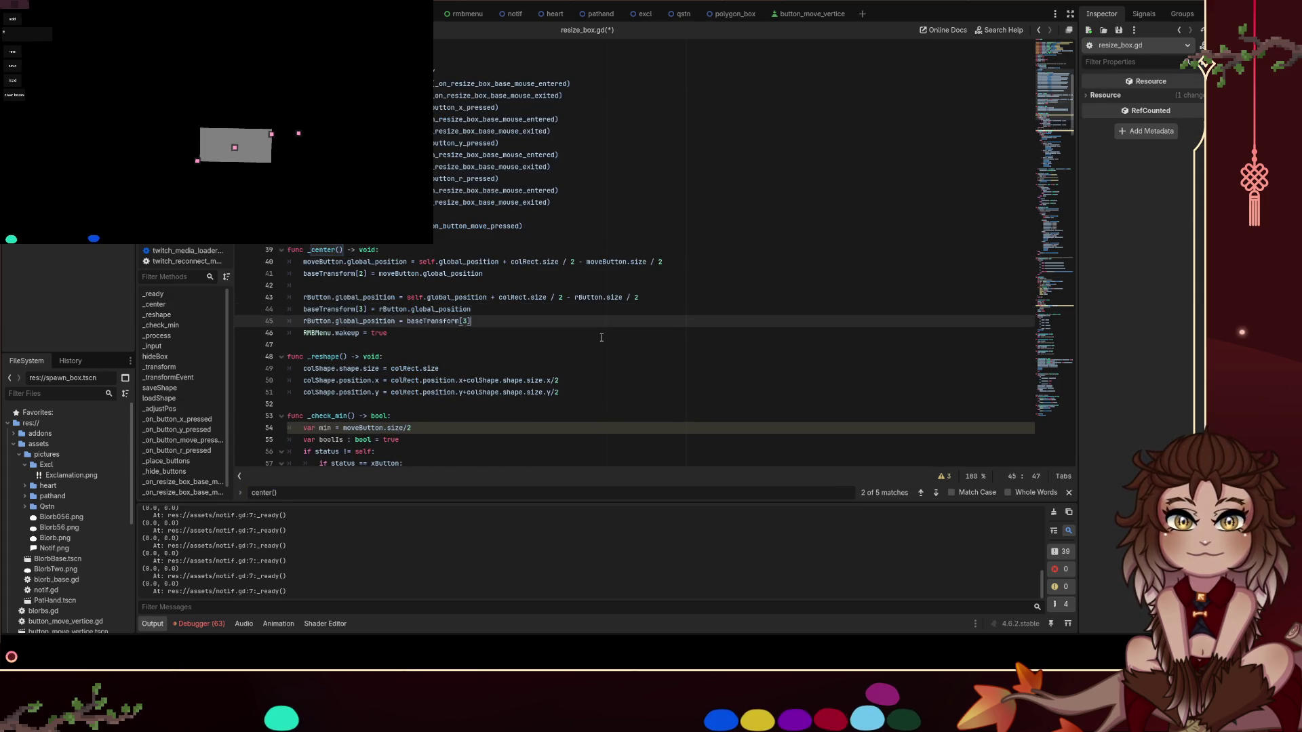
key(Up)
key(ctrl+shift+Left)
key(ctrl+shift+Left)
key(ctrl+shift+Left)
key(ctrl+z)
key(ctrl+z)
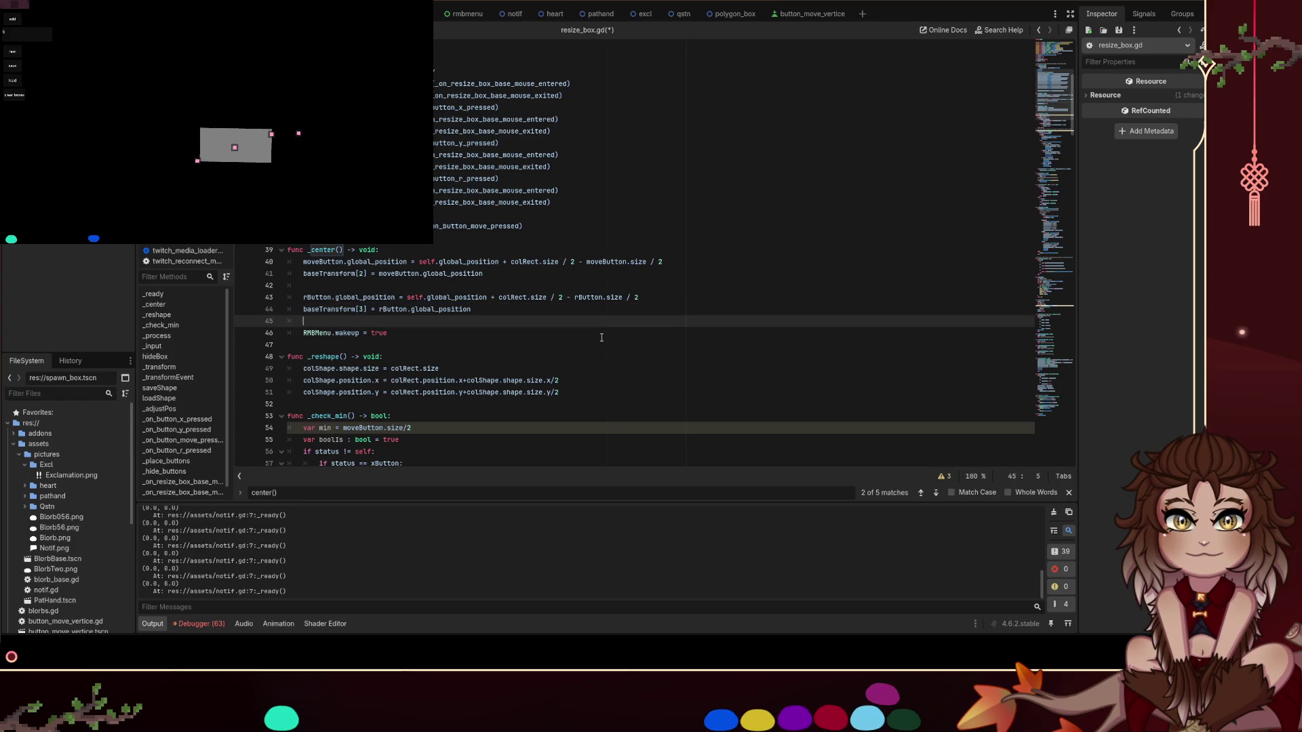
key(ctrl+s)
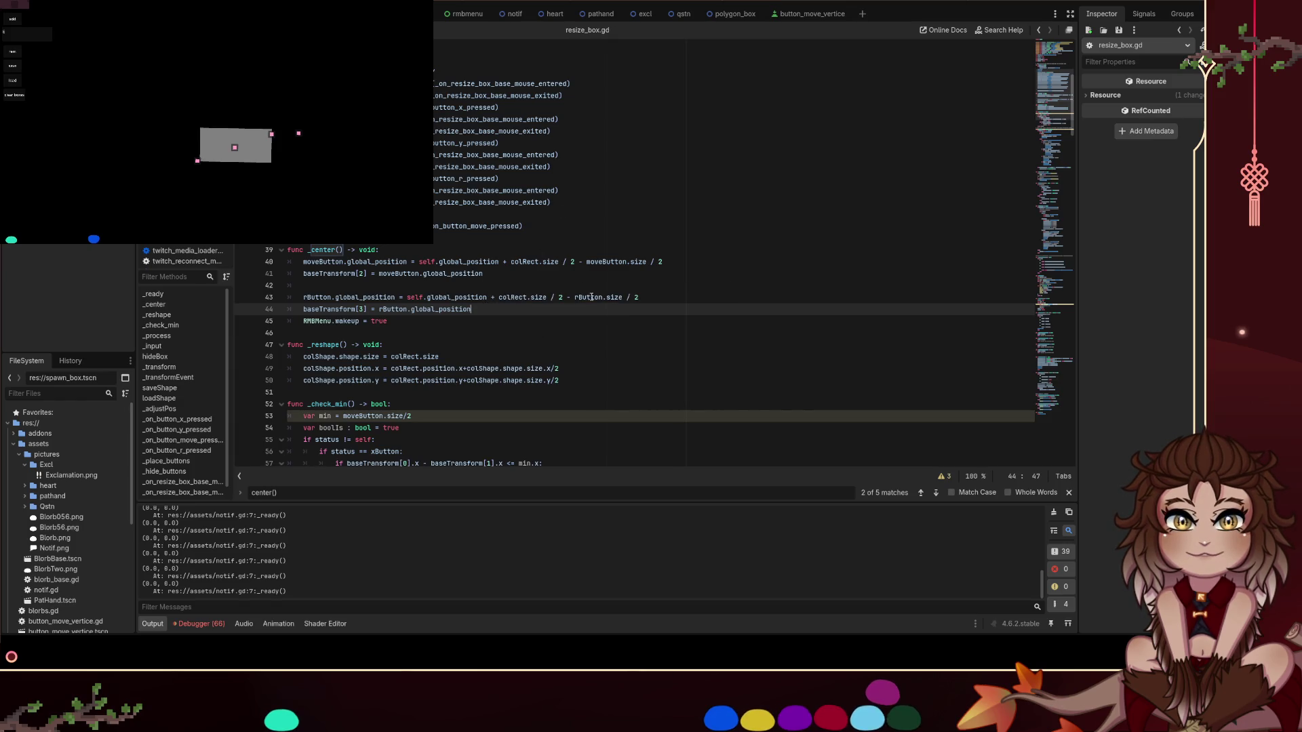
Add 'rButton.global.position.x += colRect.size.x + rButton.size.x * 2' below the centring line and save
click(773, 300)
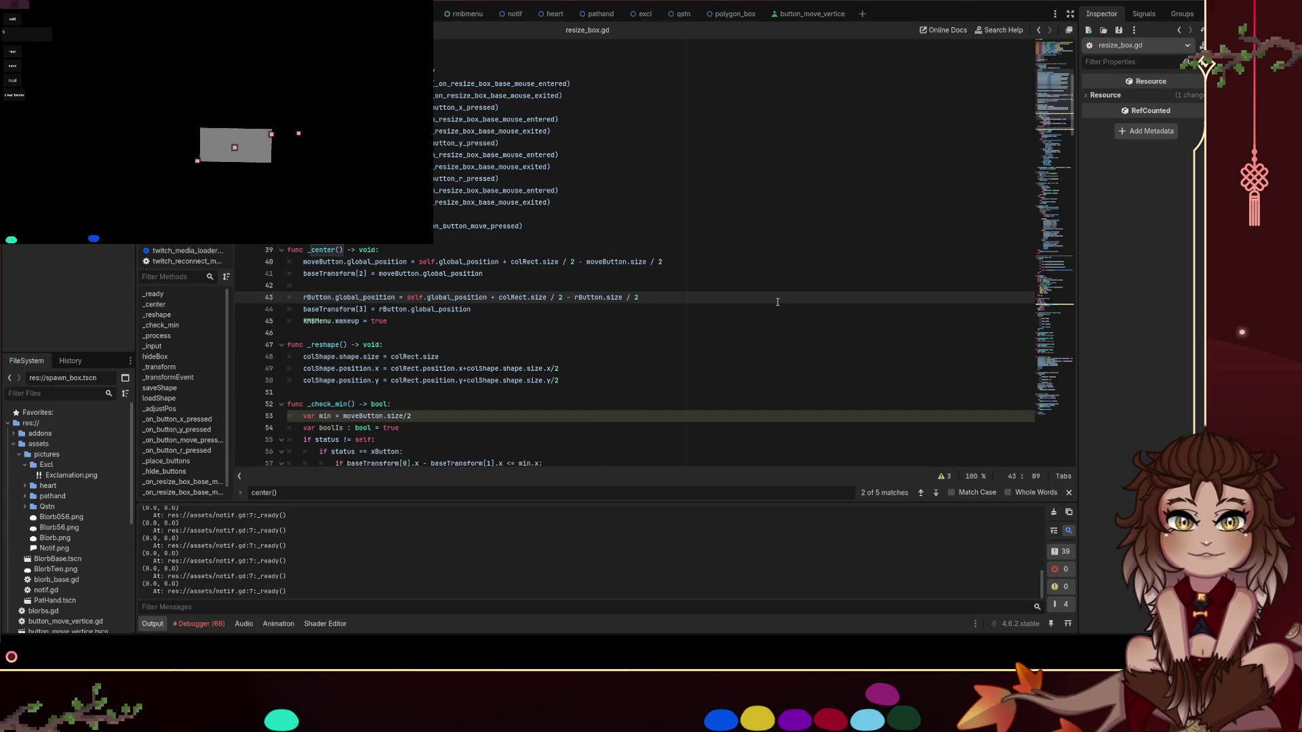
key(Return)
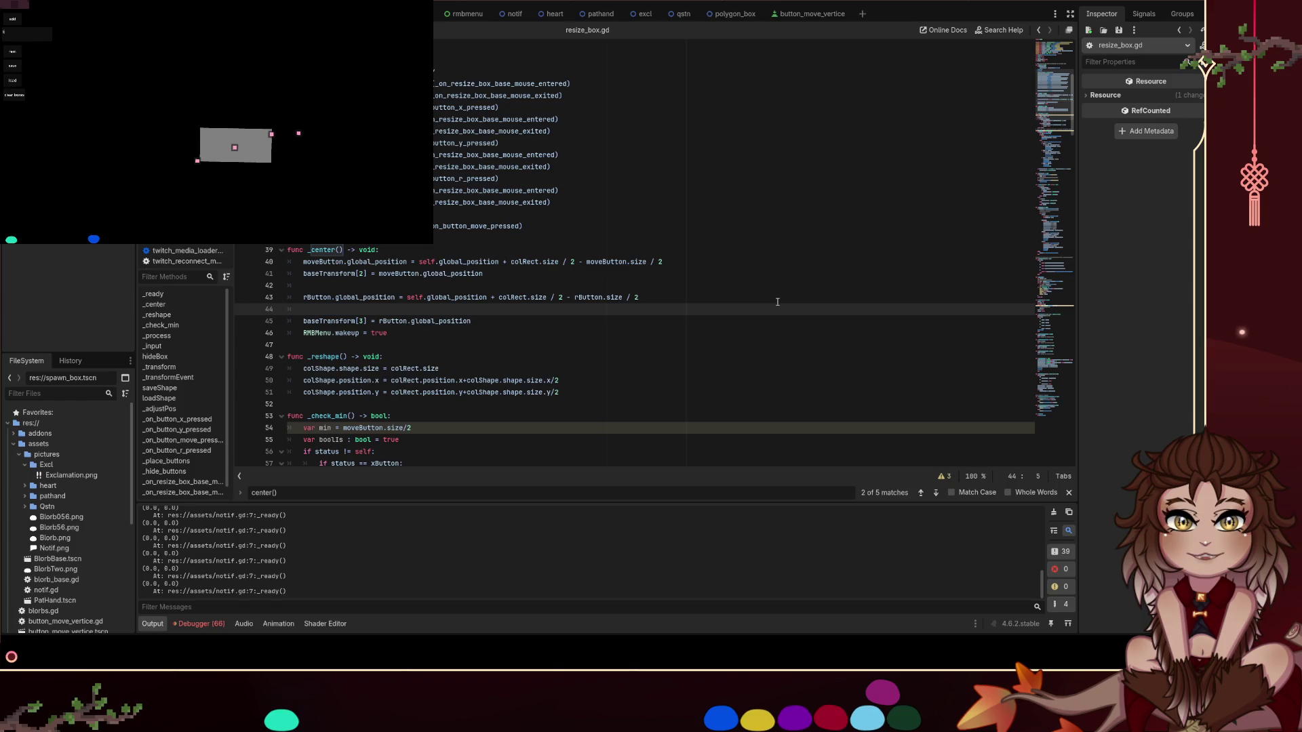
text(rButton.)
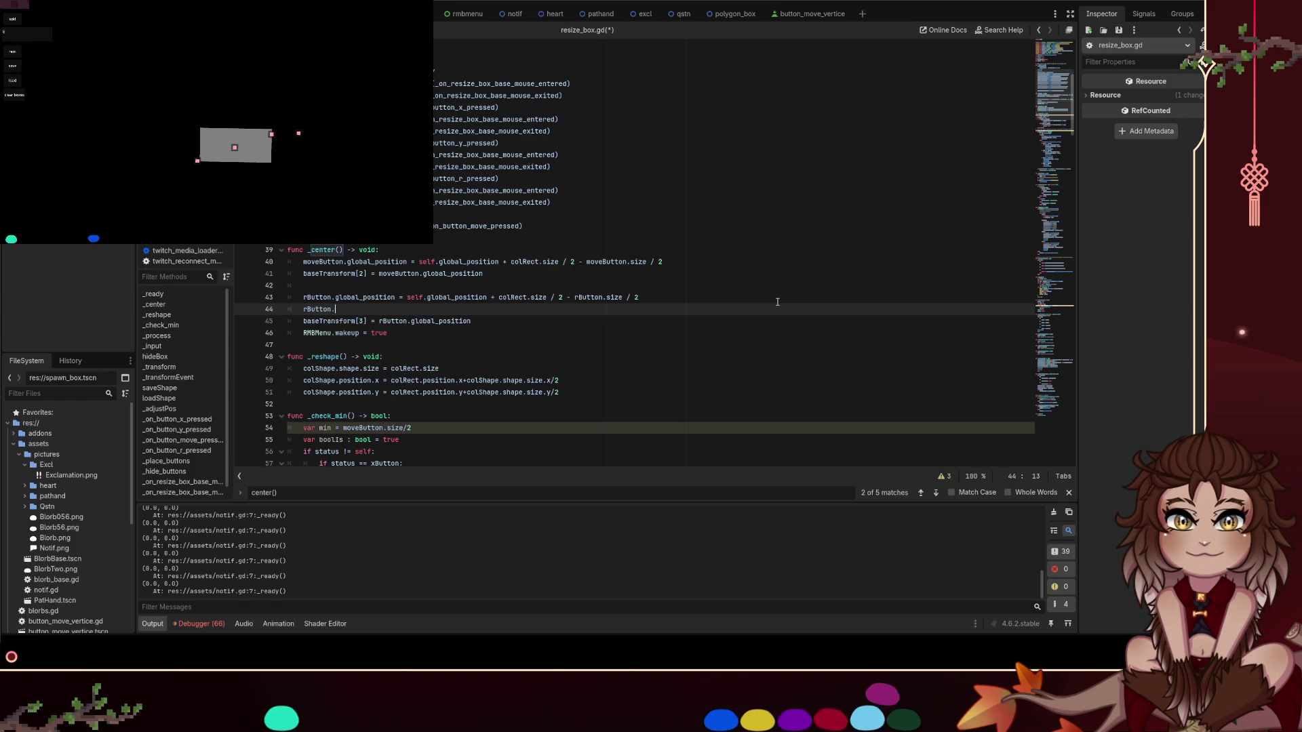
text(global.po)
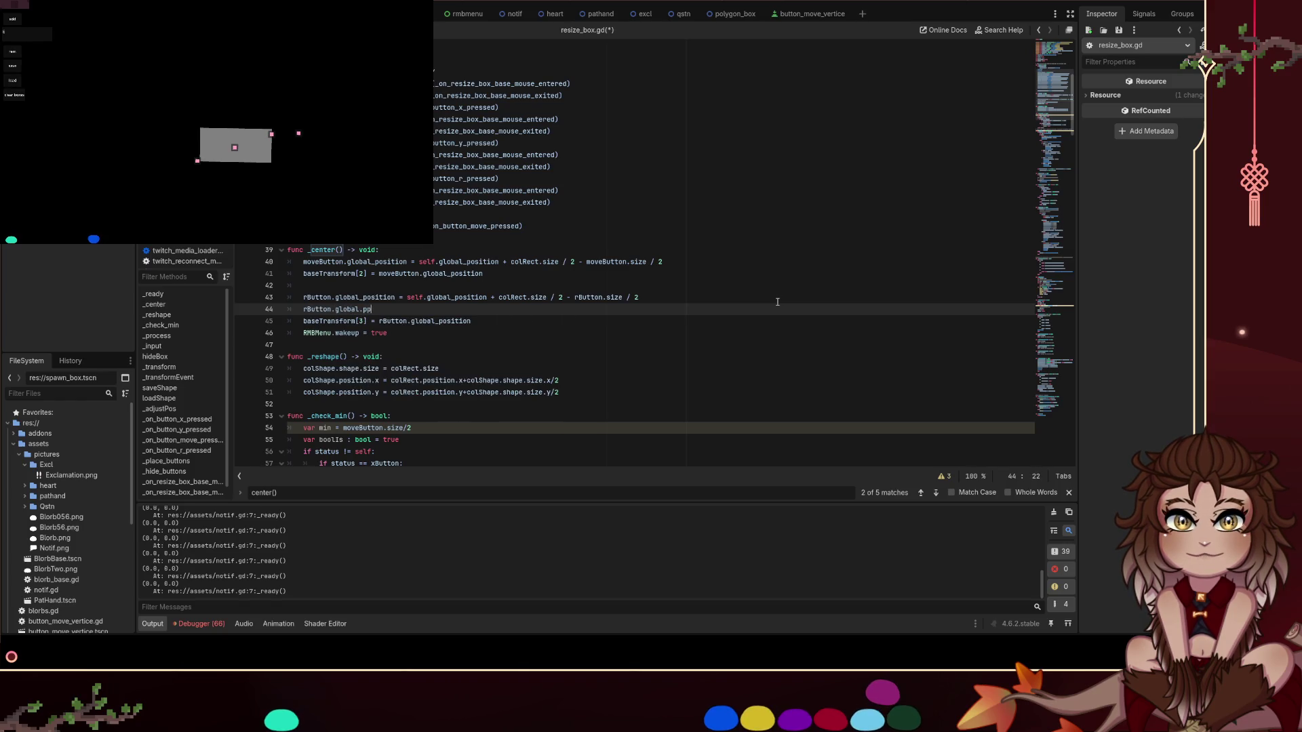
text(sition.x )
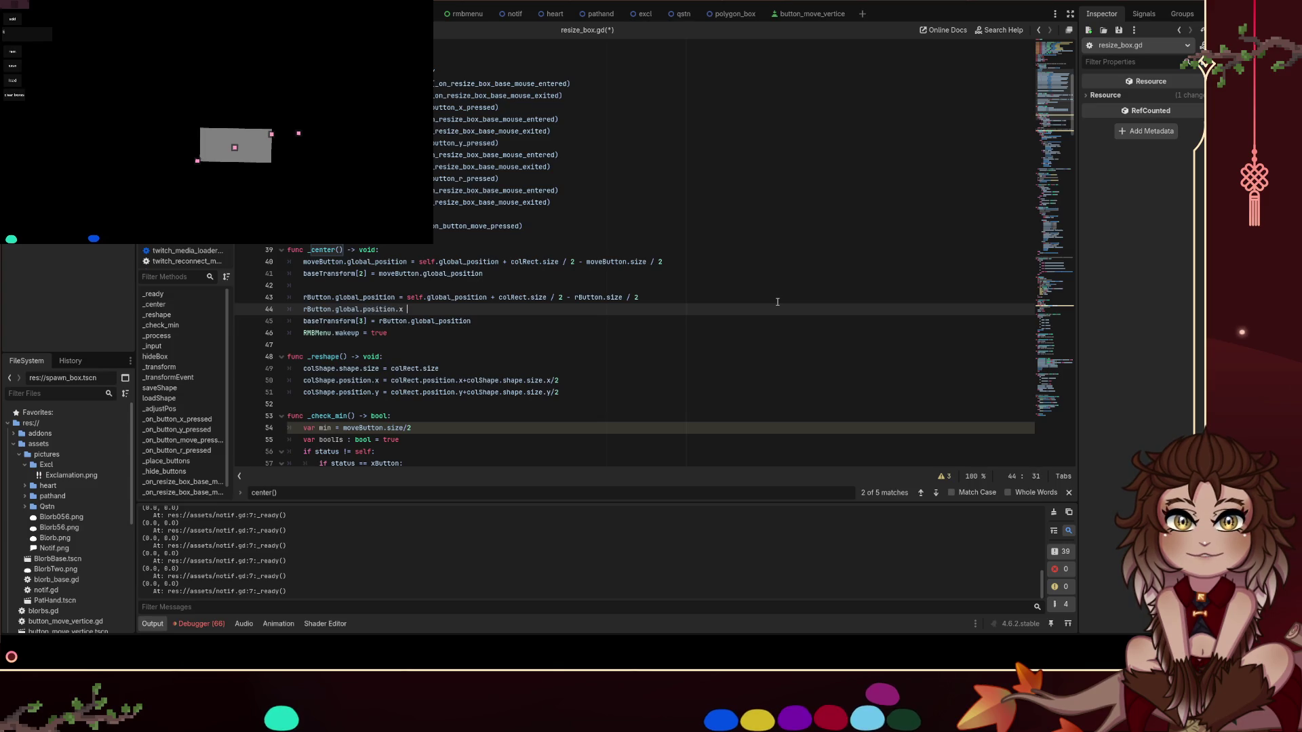
text(+=)
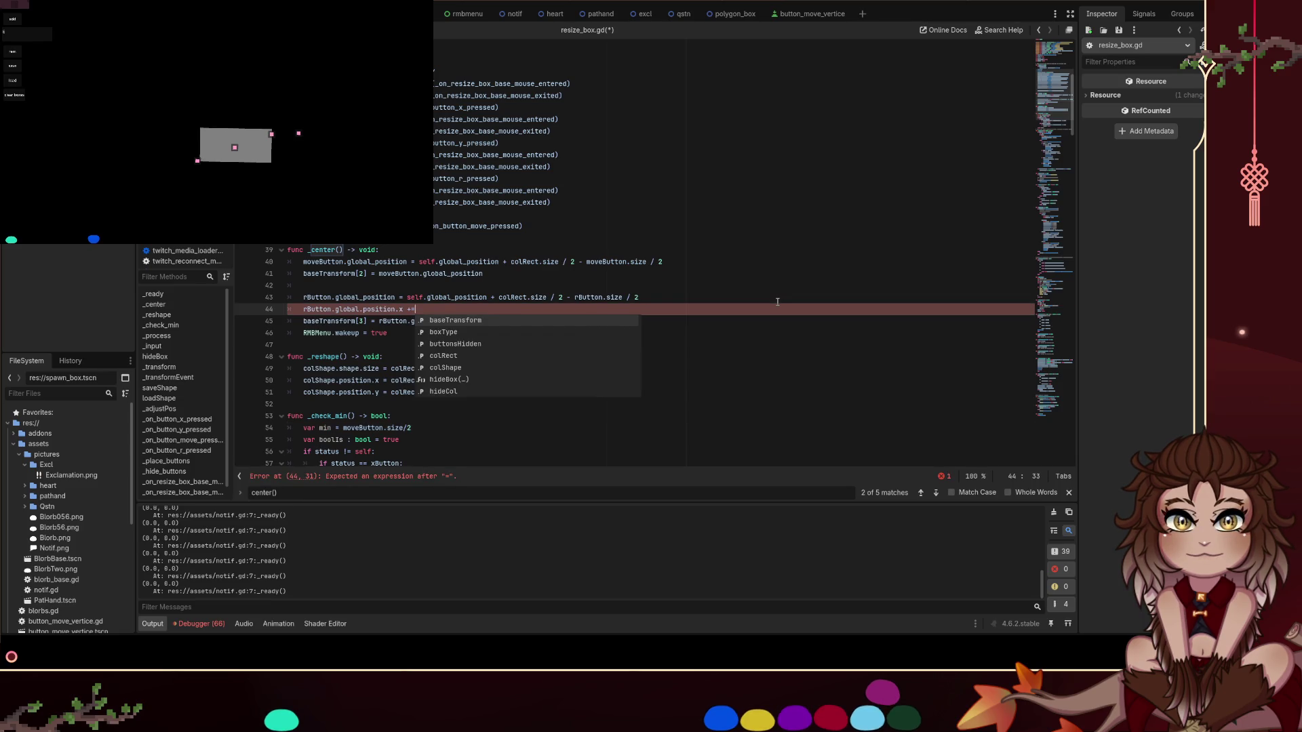
text( colRec)
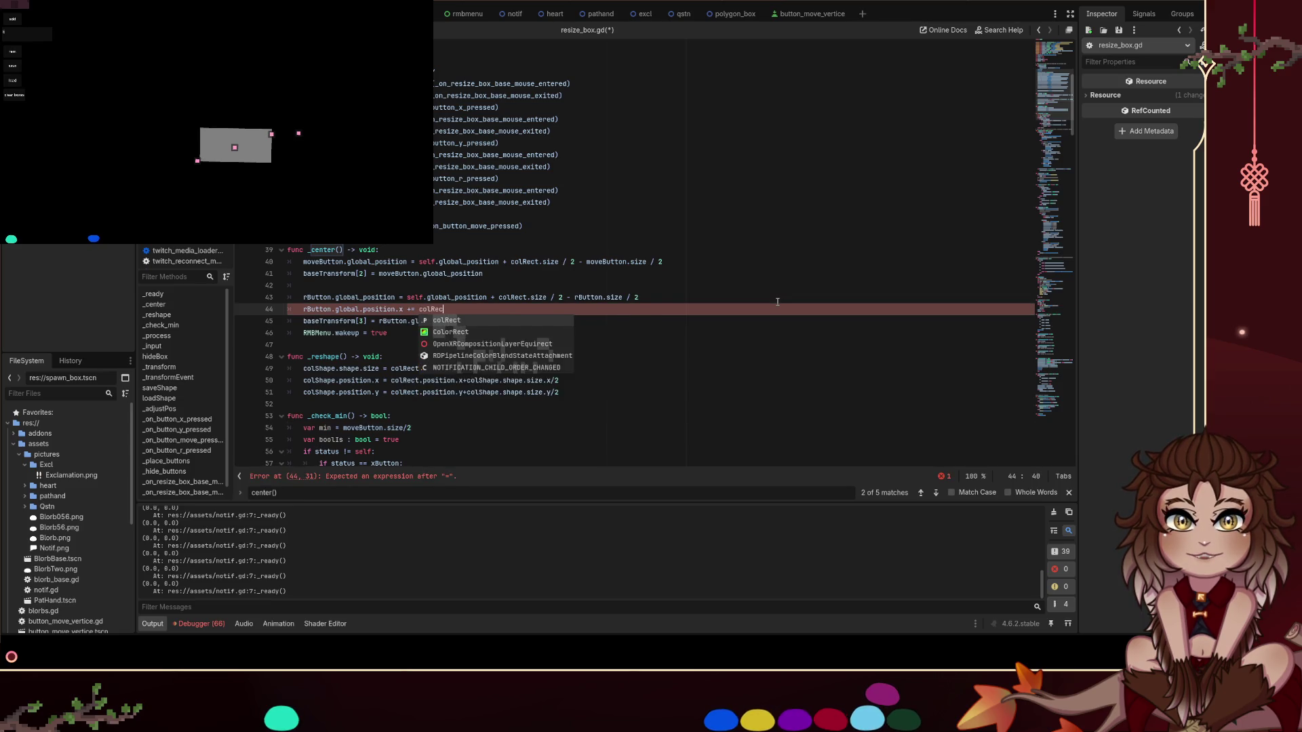
text(t.size.xx)
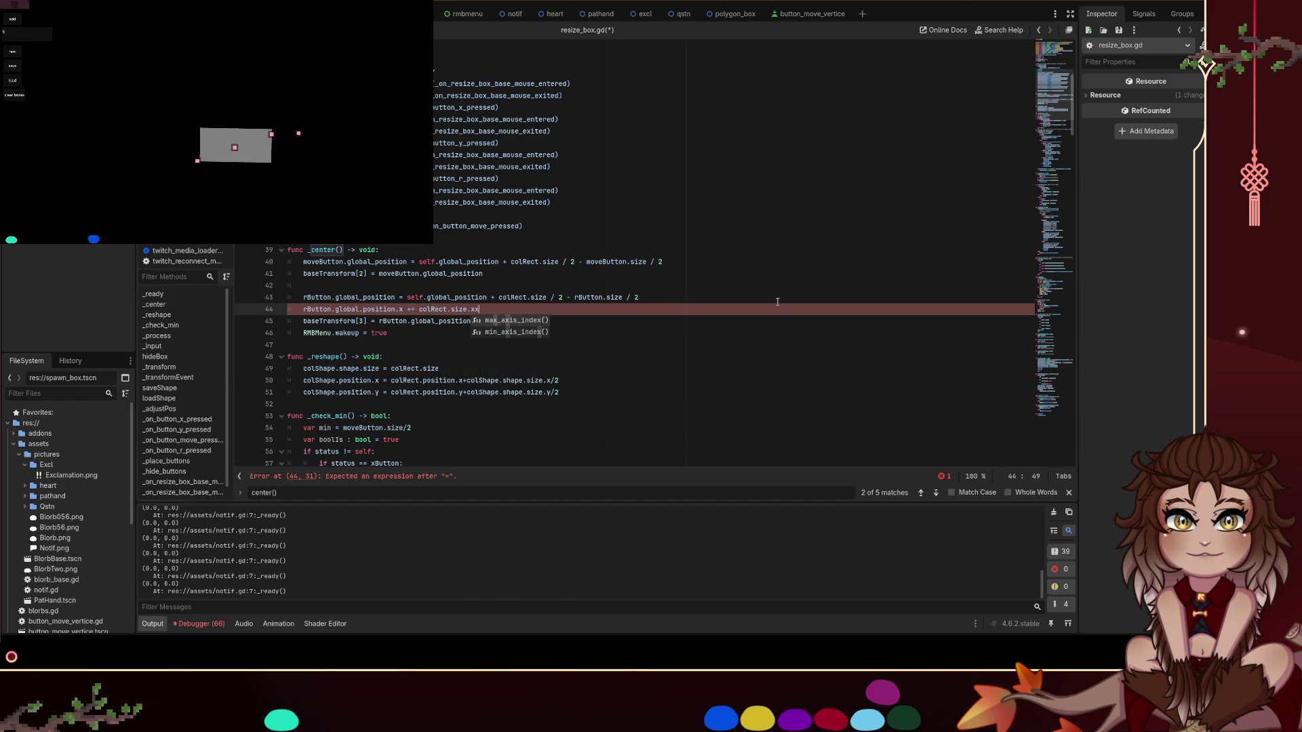
key(BackSpace)
text( +)
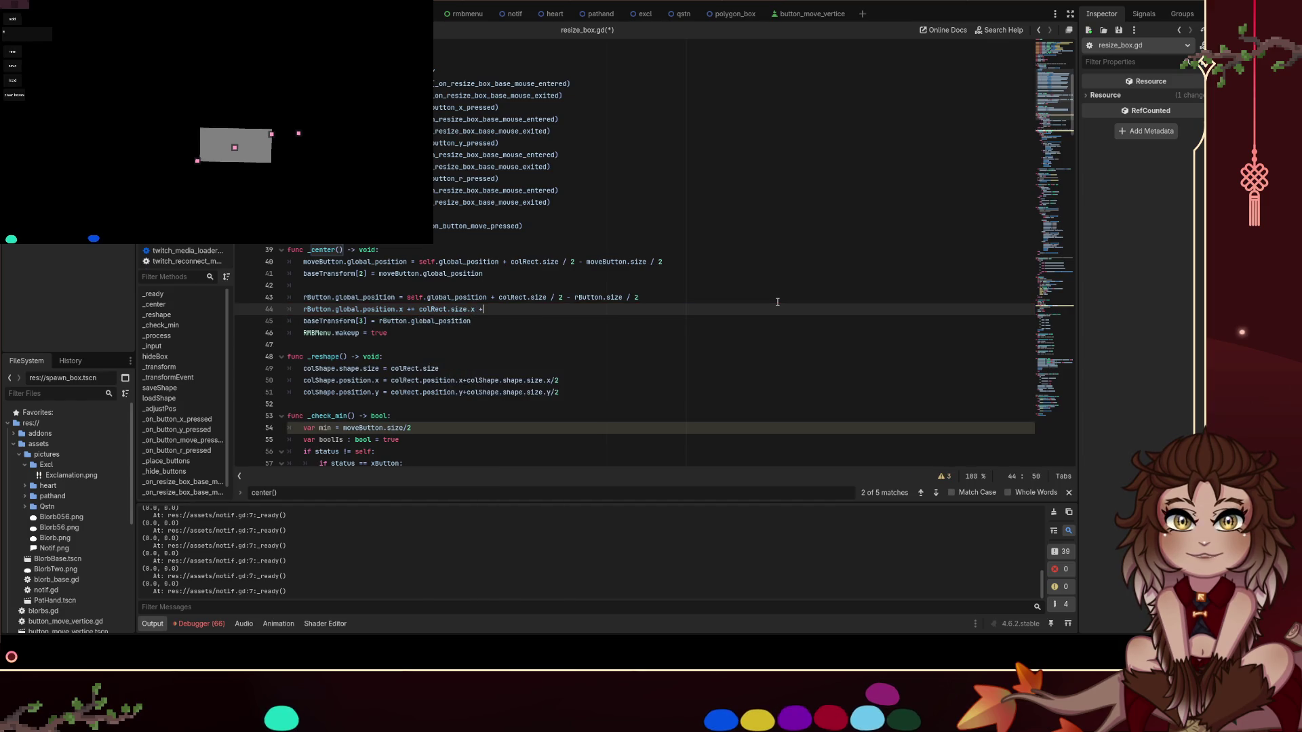
text( rButton.)
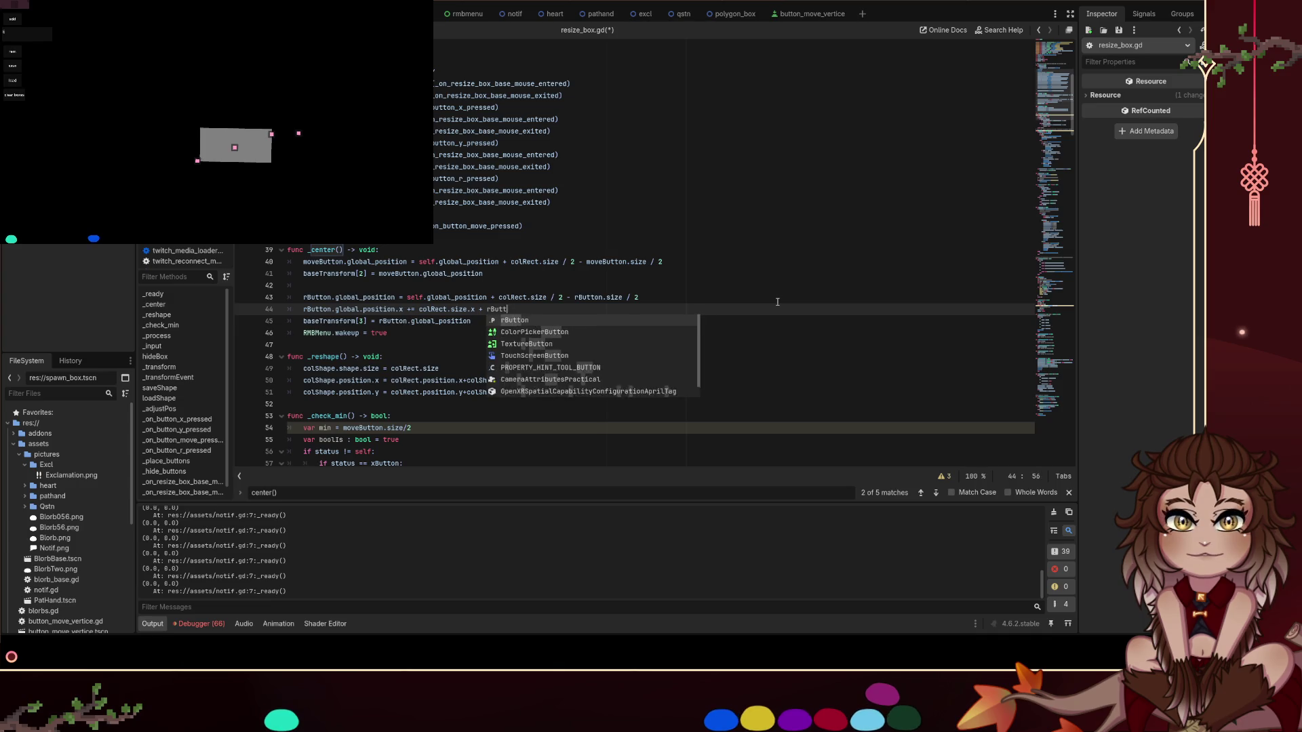
text(size.x * 22)
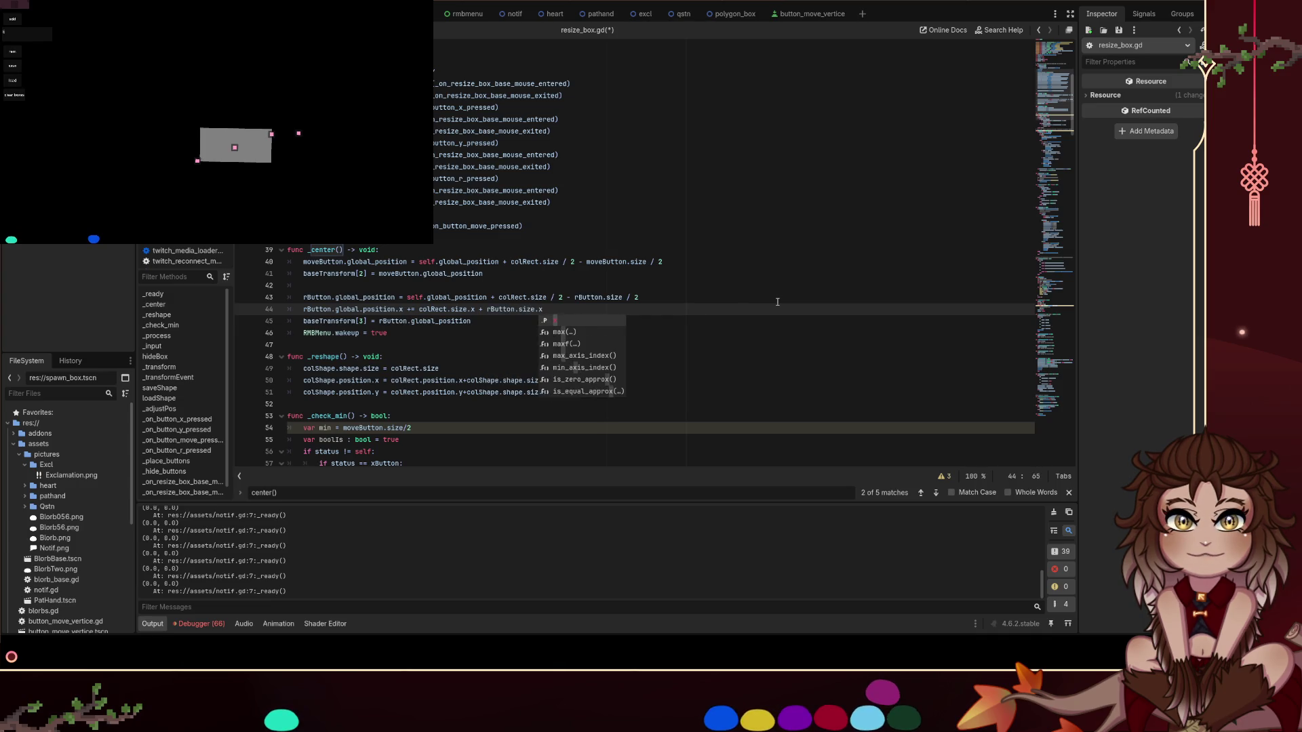
key(BackSpace)
key(ctrl+s)
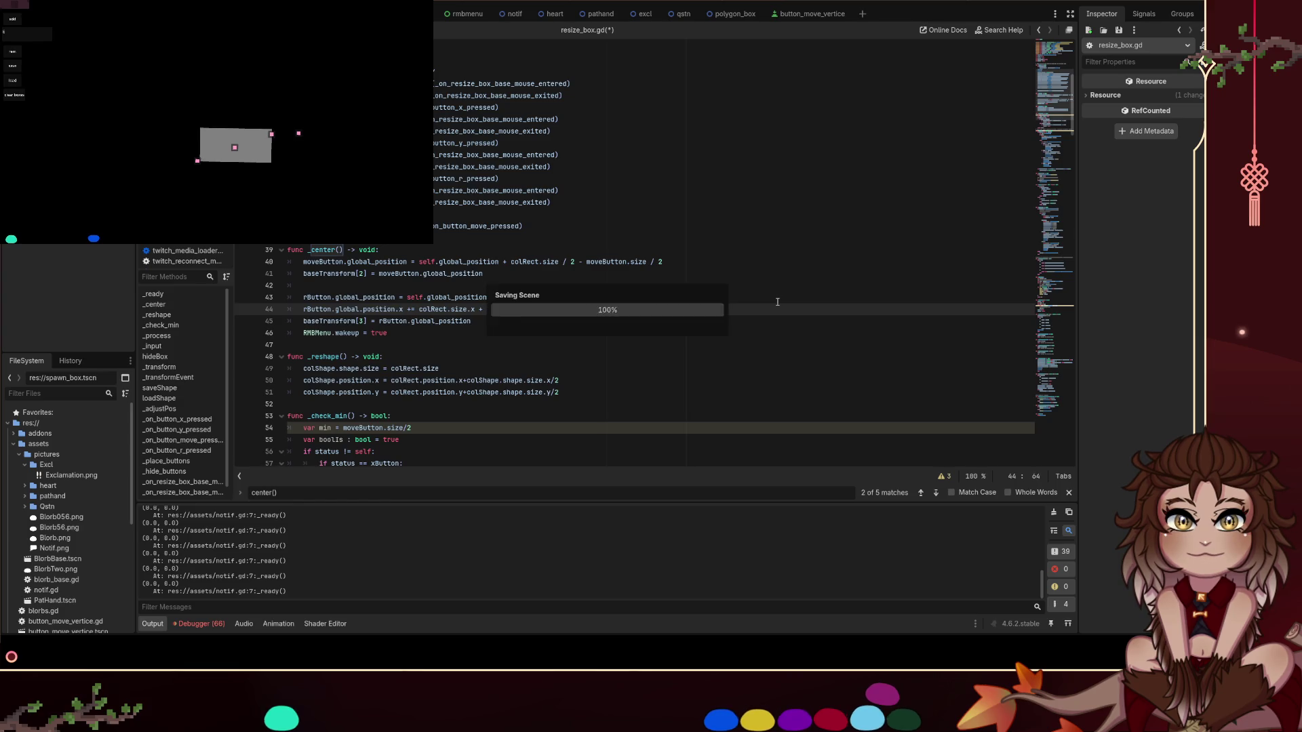
Drag the box left in the running game, then resume past the line 44 'global' error
drag(234, 147, 205, 137)
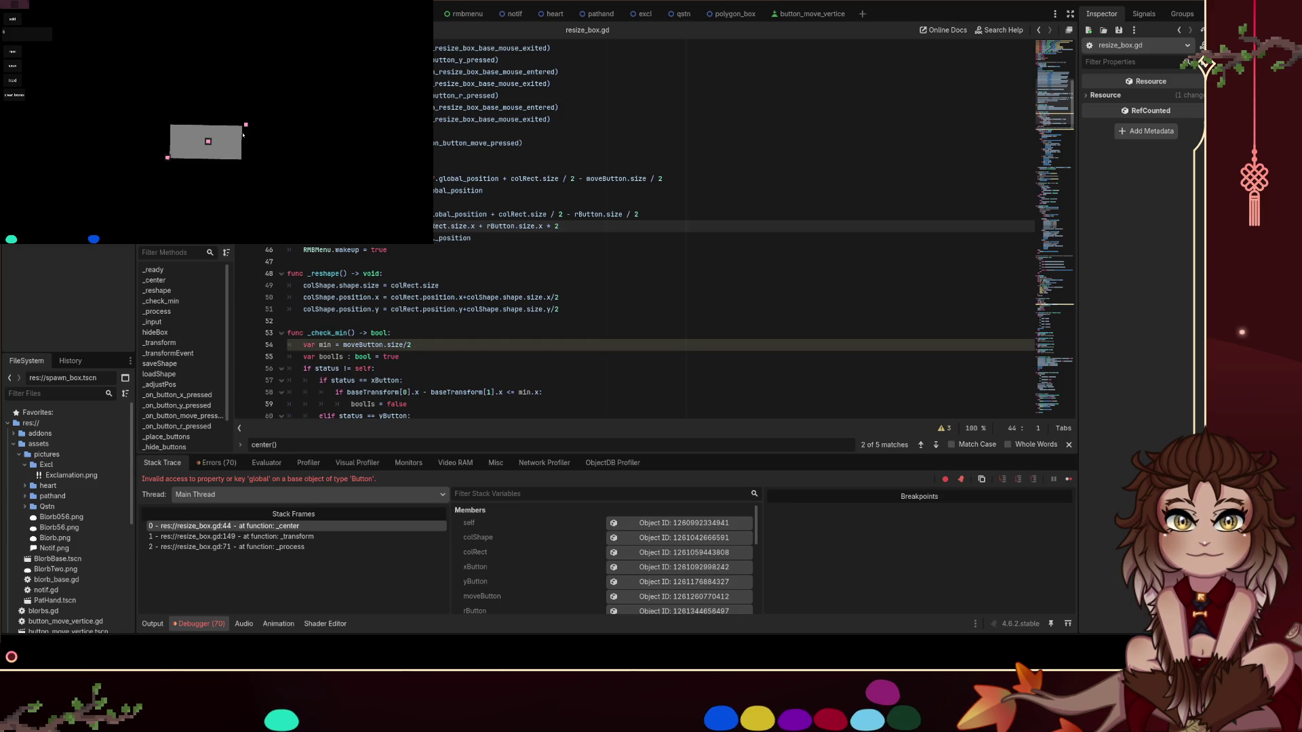
key(ctrl+space)
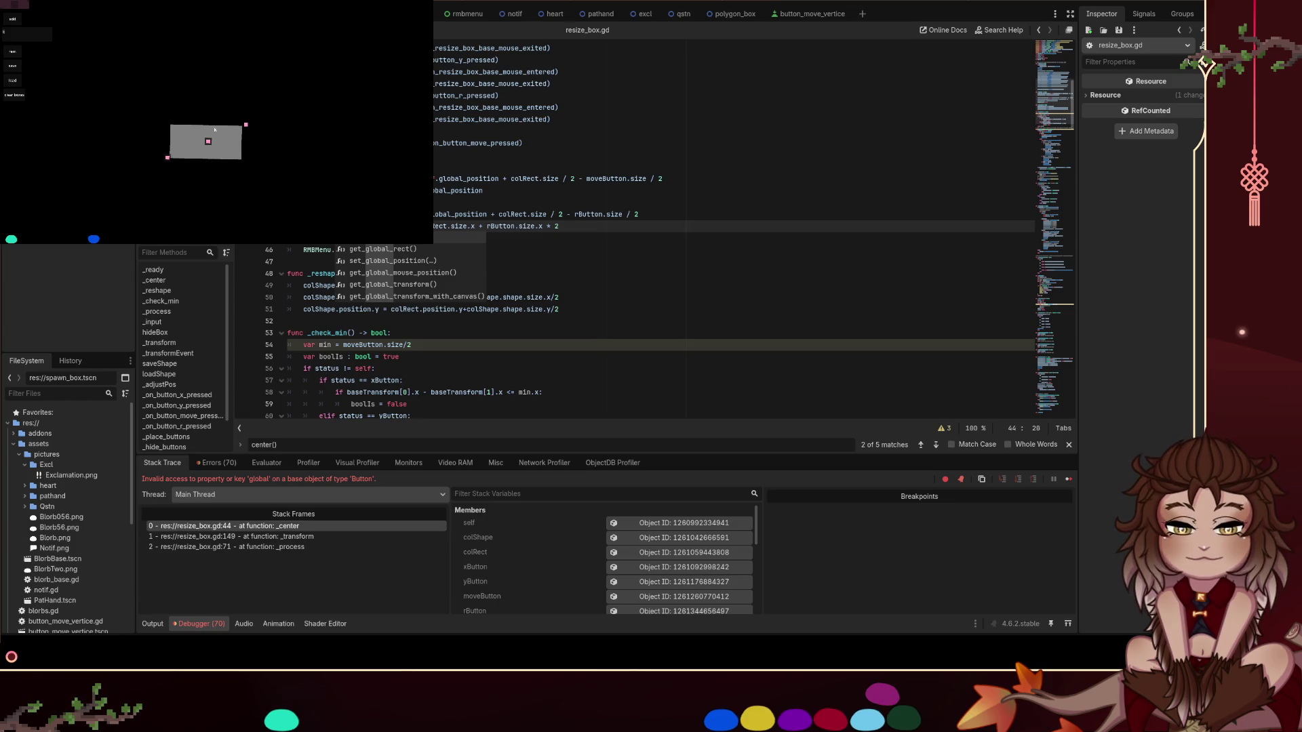
key(F12)
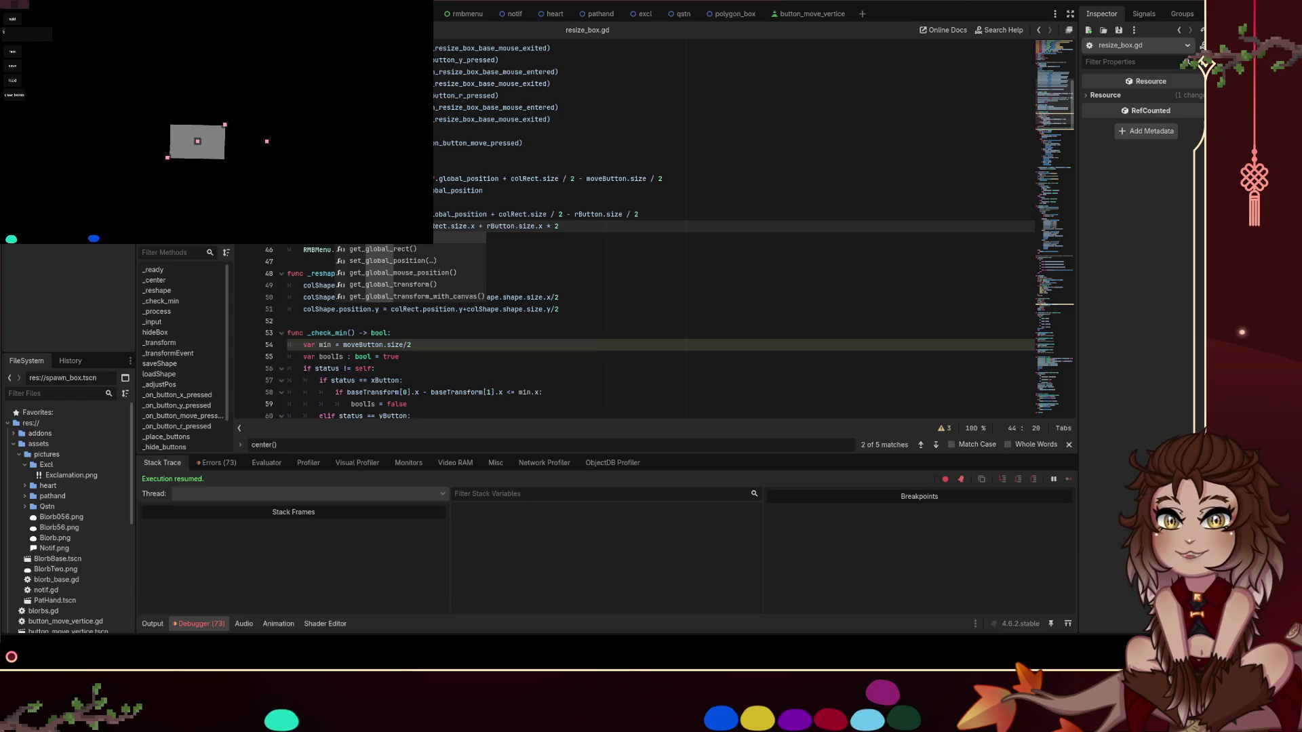
Rotate the box clockwise with its rotation handle, then drag its handles to reshape it
mouse_move(265, 140)
mouse_down()
mouse_move(215, 128)
mouse_move(270, 143)
mouse_move(248, 88)
mouse_move(248, 110)
mouse_move(274, 133)
mouse_move(197, 187)
mouse_move(280, 160)
mouse_move(145, 93)
mouse_up()
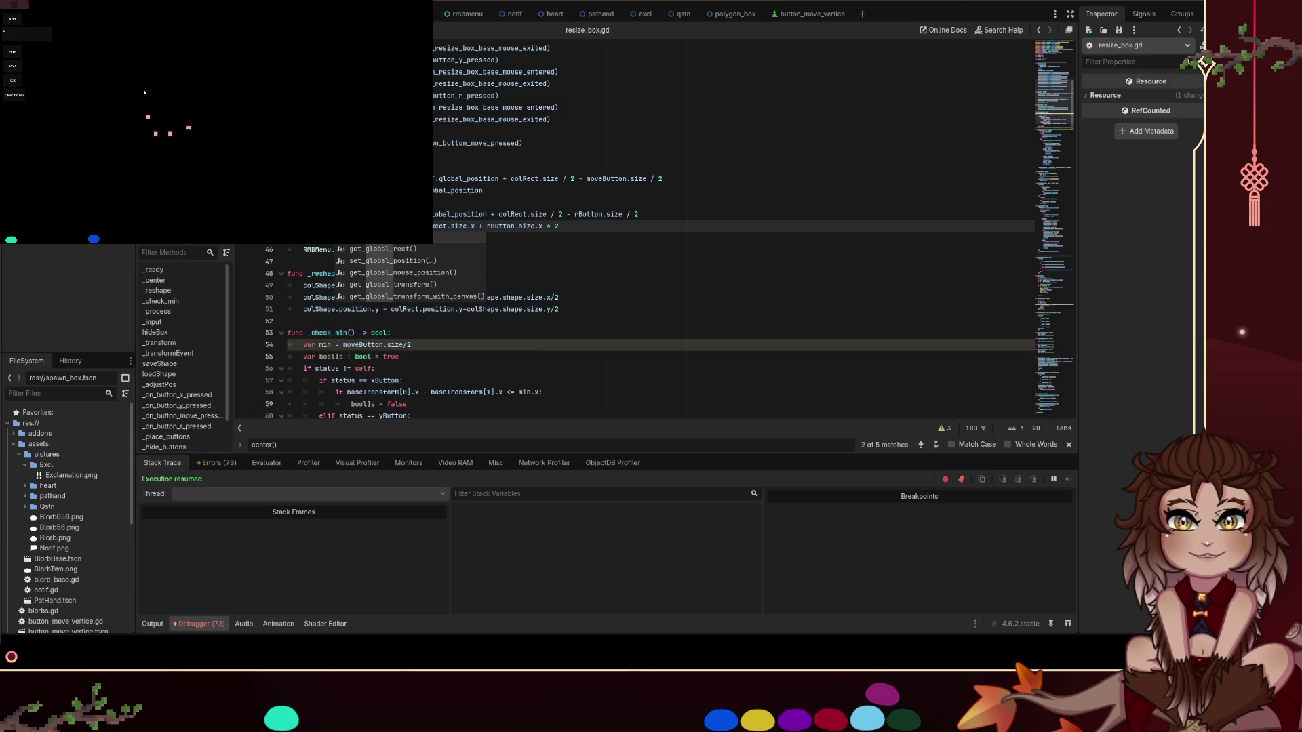
mouse_move(170, 134)
mouse_down()
mouse_move(171, 58)
mouse_move(140, 95)
mouse_move(165, 129)
mouse_move(155, 163)
mouse_move(154, 126)
mouse_move(163, 161)
mouse_up()
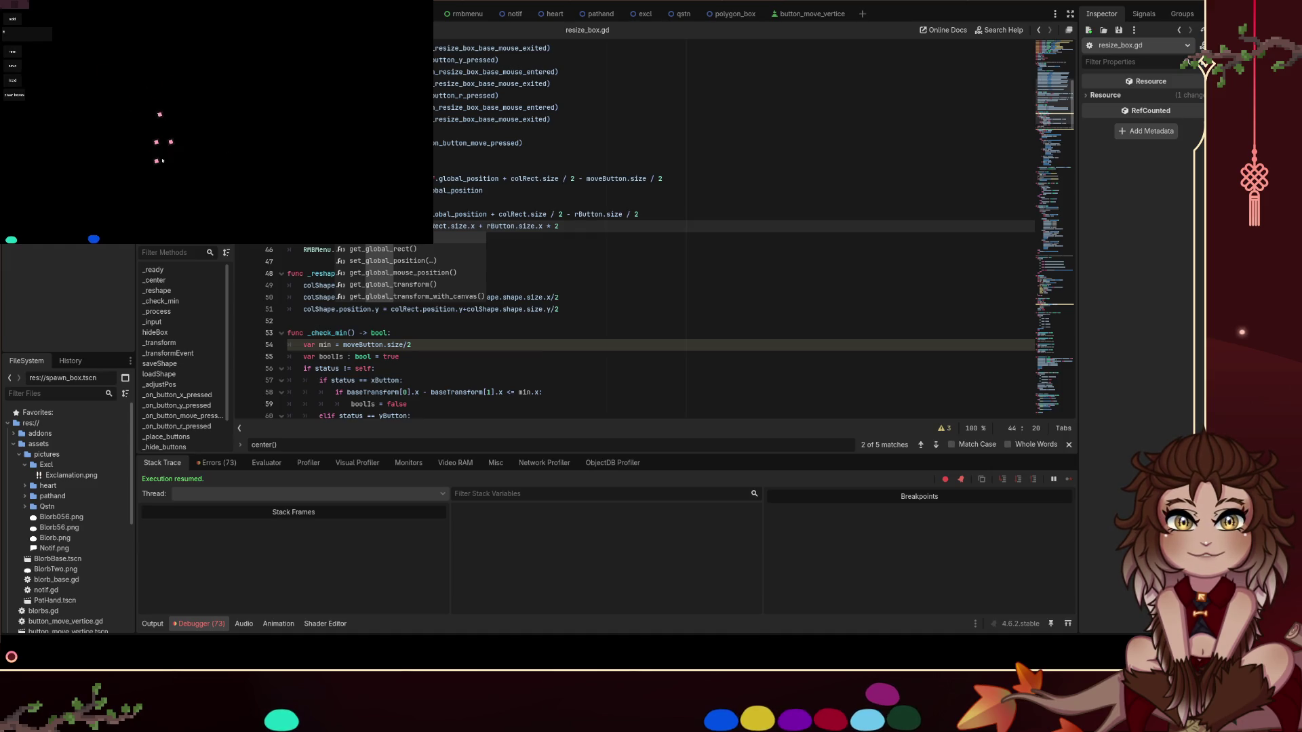
mouse_move(164, 114)
mouse_down()
mouse_move(278, 95)
mouse_move(277, 146)
mouse_move(285, 116)
mouse_move(309, 128)
mouse_up()
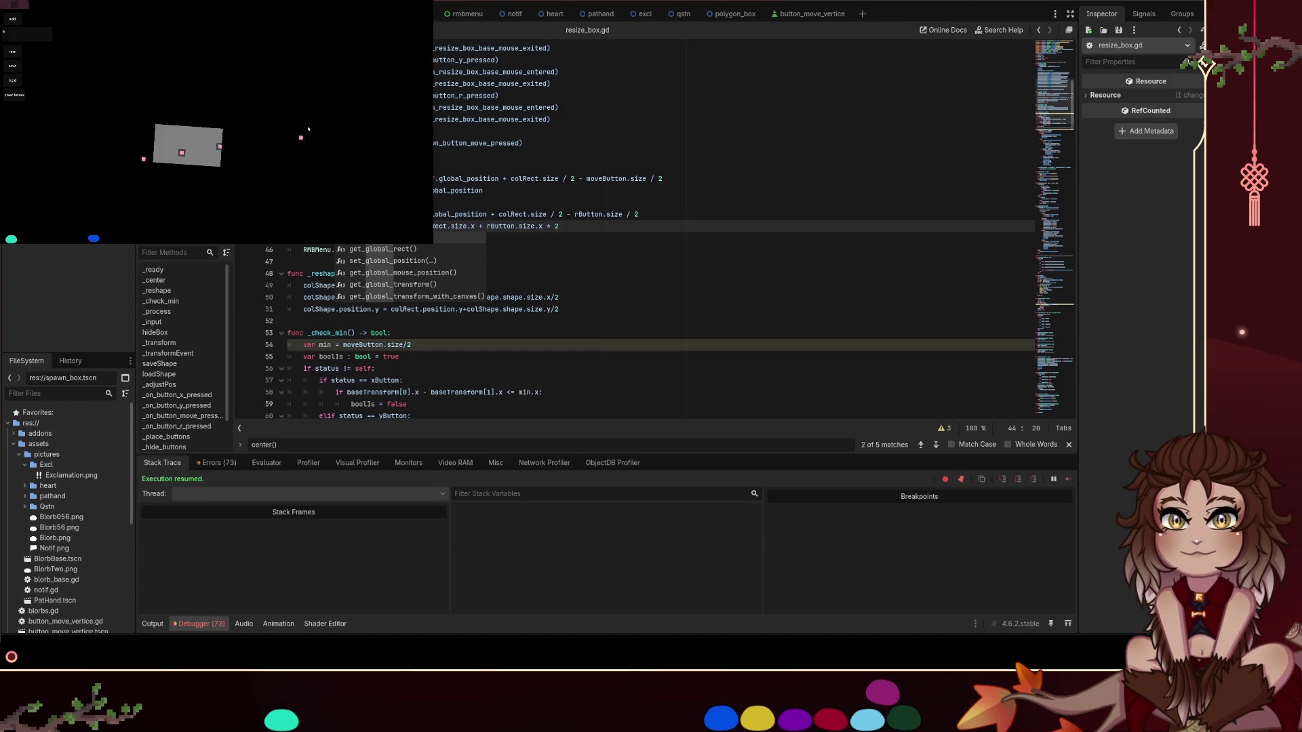
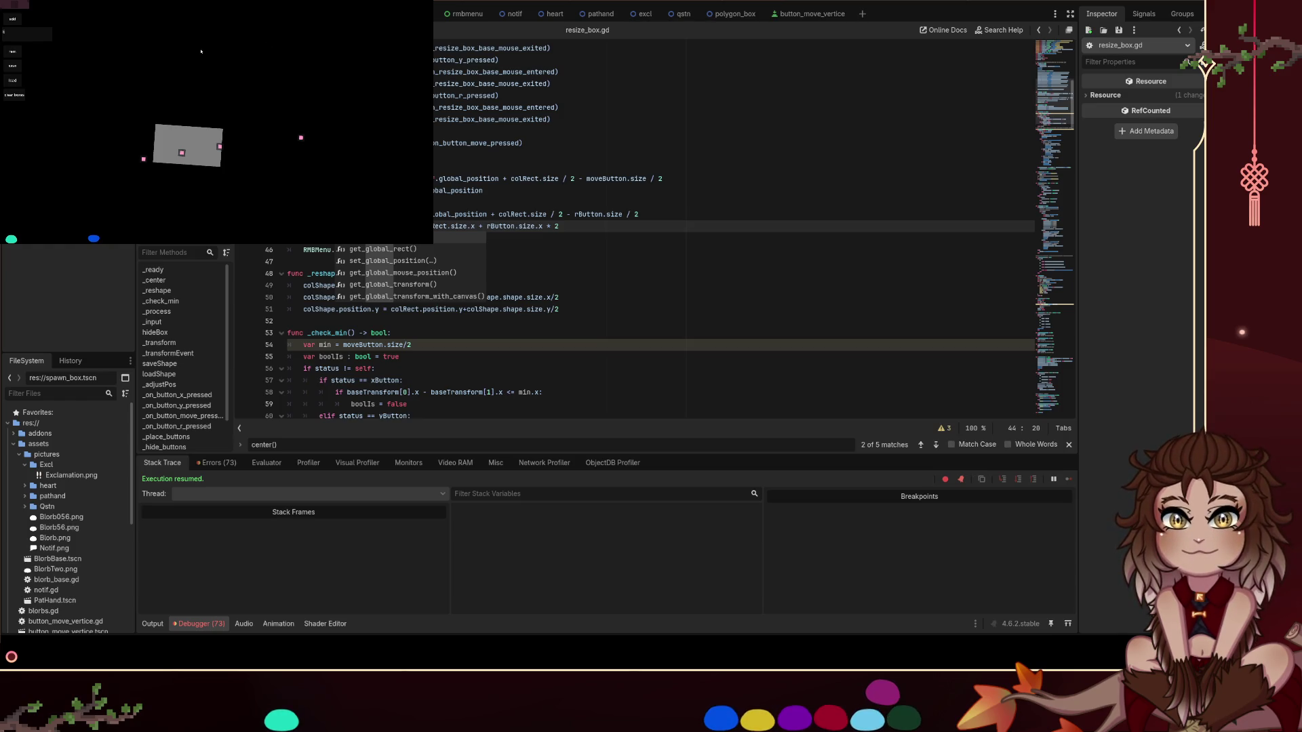
Widen the grey box in the running game and rotate it to about 15 degrees
mouse_move(220, 147)
mouse_down()
mouse_move(348, 139)
mouse_move(289, 131)
mouse_move(292, 115)
mouse_move(246, 117)
mouse_move(244, 139)
mouse_move(282, 134)
mouse_move(257, 65)
mouse_up()
click(221, 86)
mouse_move(279, 141)
mouse_down()
mouse_move(279, 192)
mouse_move(293, 169)
mouse_up()
click(204, 175)
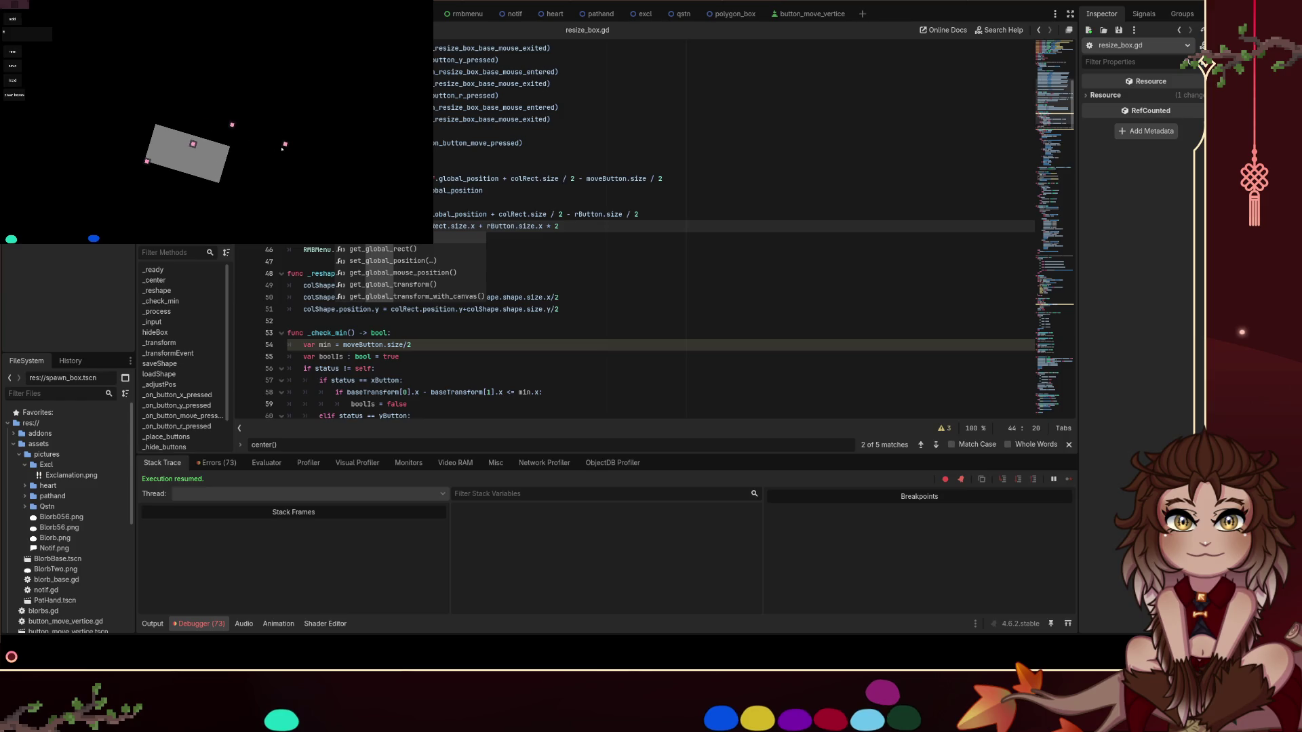
Resize the rotated box, turn it back upright, move it, then scroll resize_box.gd up to _ready()
mouse_move(232, 103)
mouse_down()
mouse_move(291, 139)
mouse_move(349, 151)
mouse_move(203, 158)
mouse_move(182, 178)
mouse_move(178, 126)
mouse_move(173, 181)
mouse_up()
mouse_move(259, 172)
mouse_down()
mouse_move(364, 151)
mouse_move(253, 152)
mouse_move(228, 136)
mouse_move(417, 127)
mouse_move(256, 61)
mouse_up()
drag(200, 99, 217, 144)
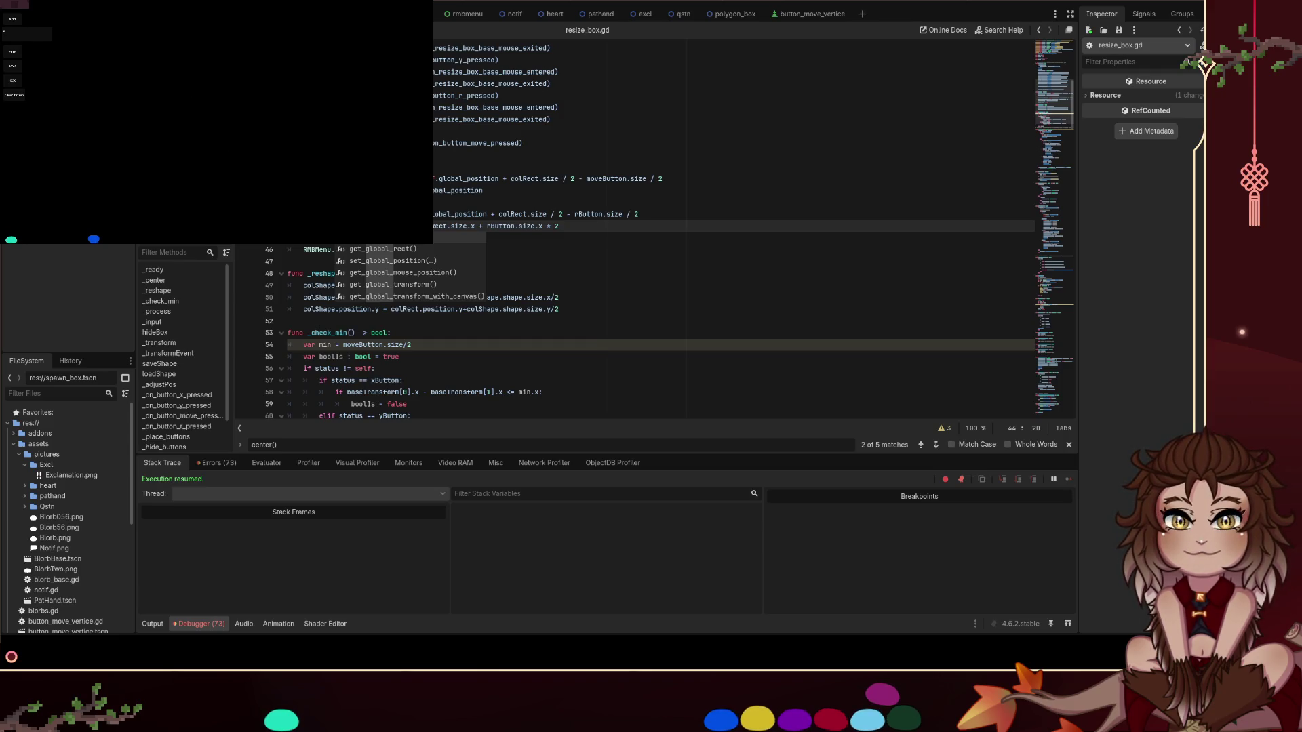
click(448, 190)
scroll(441, 180, up, 9)
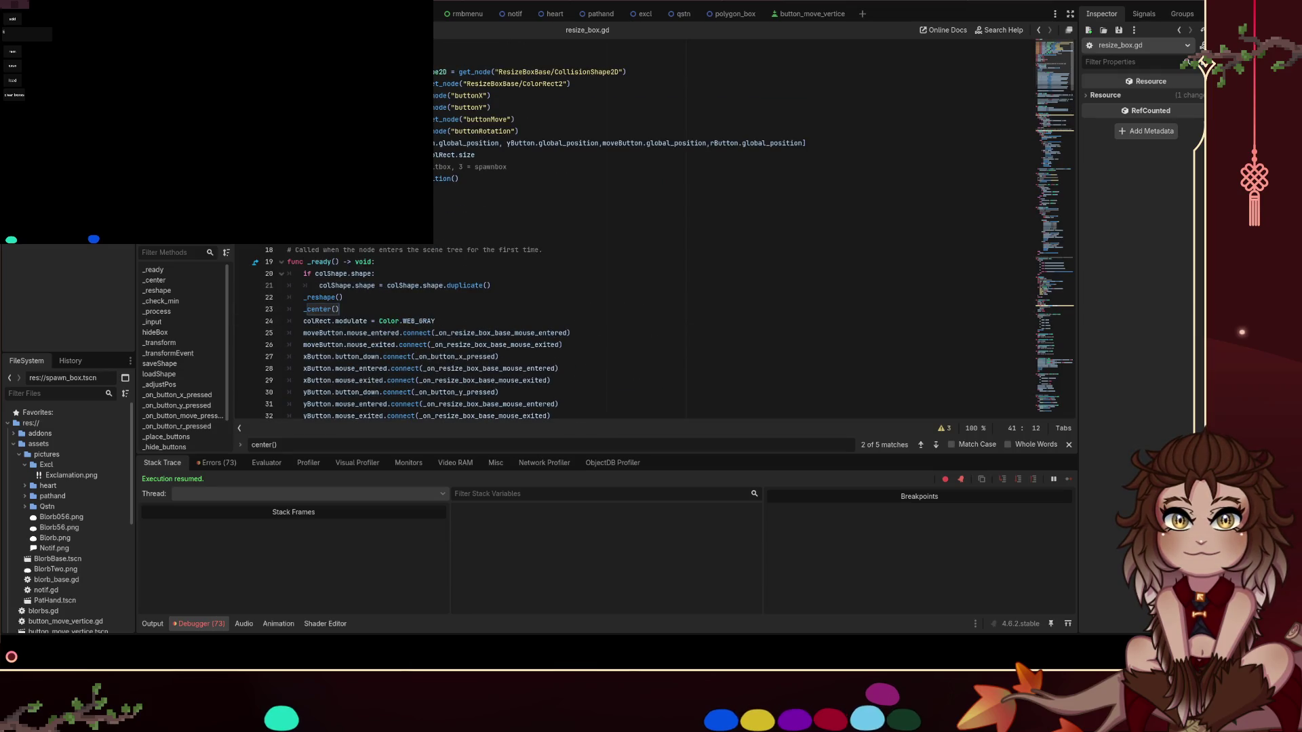
Comment out the buttonRotation lookup on line 8 and search the script for rButton uses
click(393, 130)
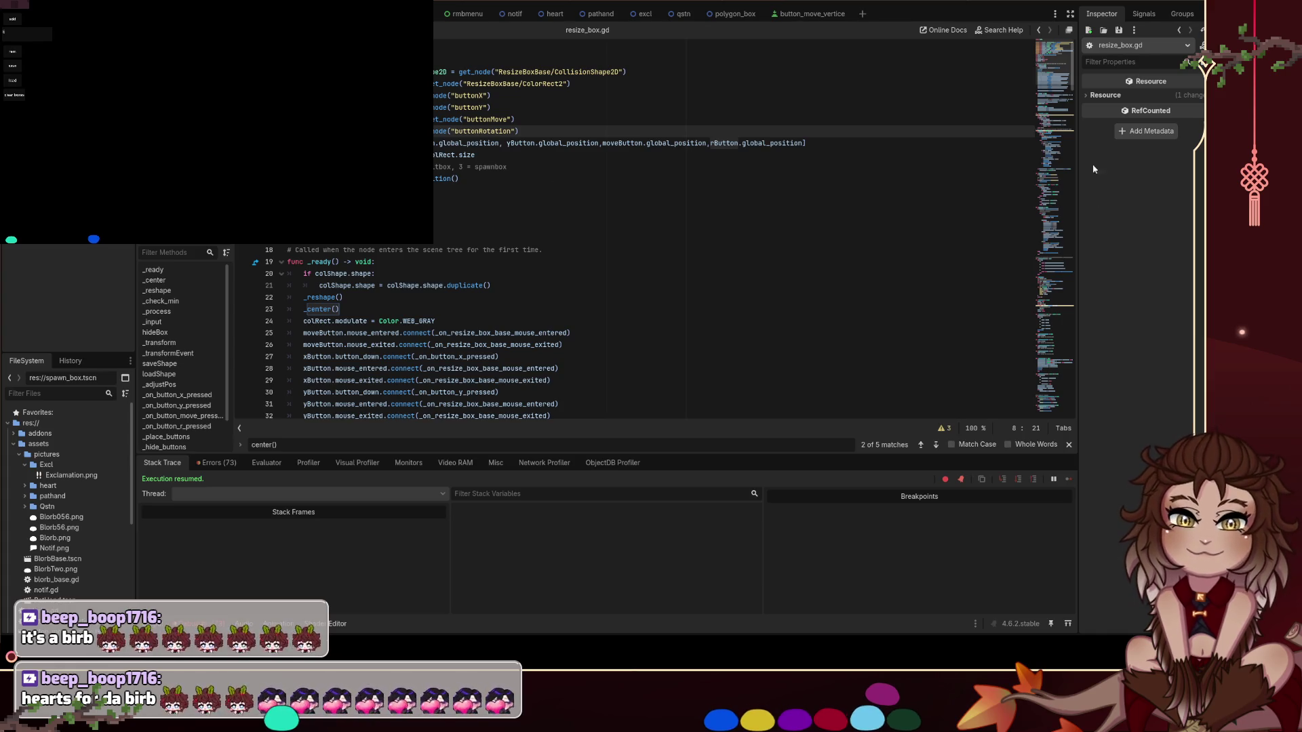
key(ctrl+k)
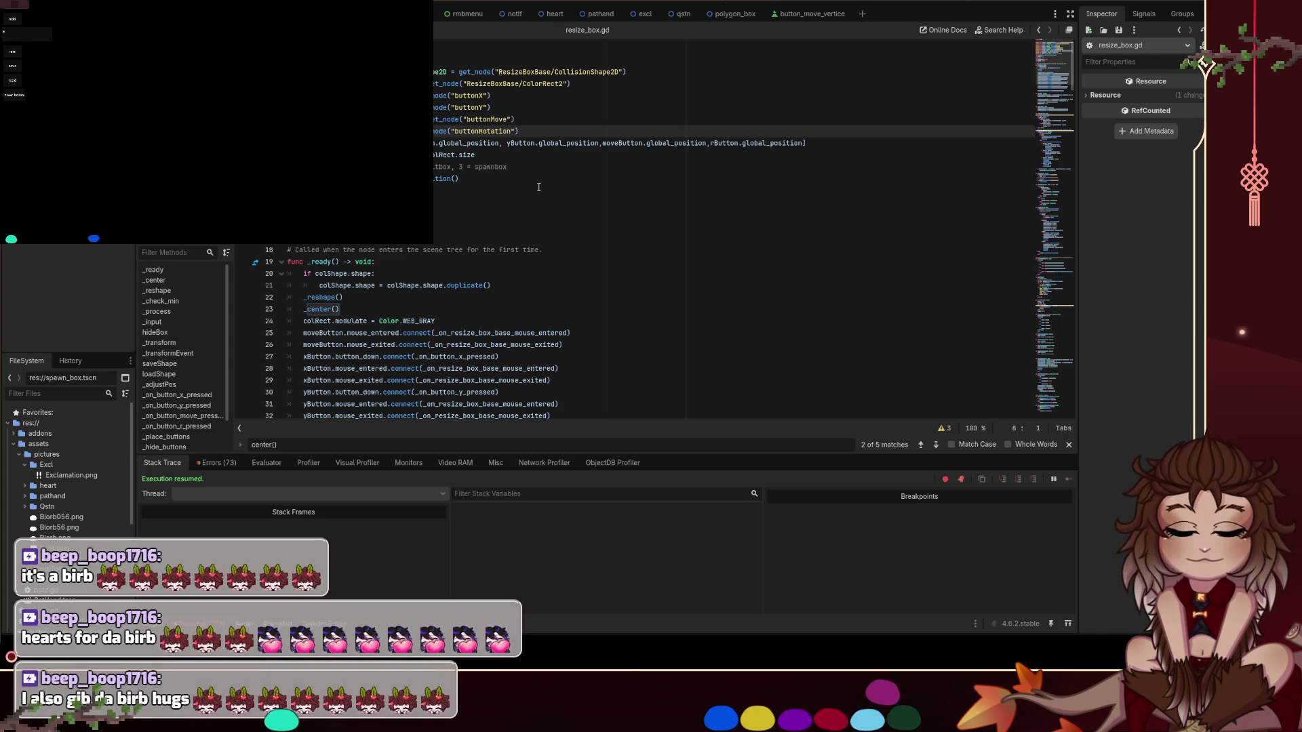
key(ctrl+f)
text(rButton)
click(799, 144)
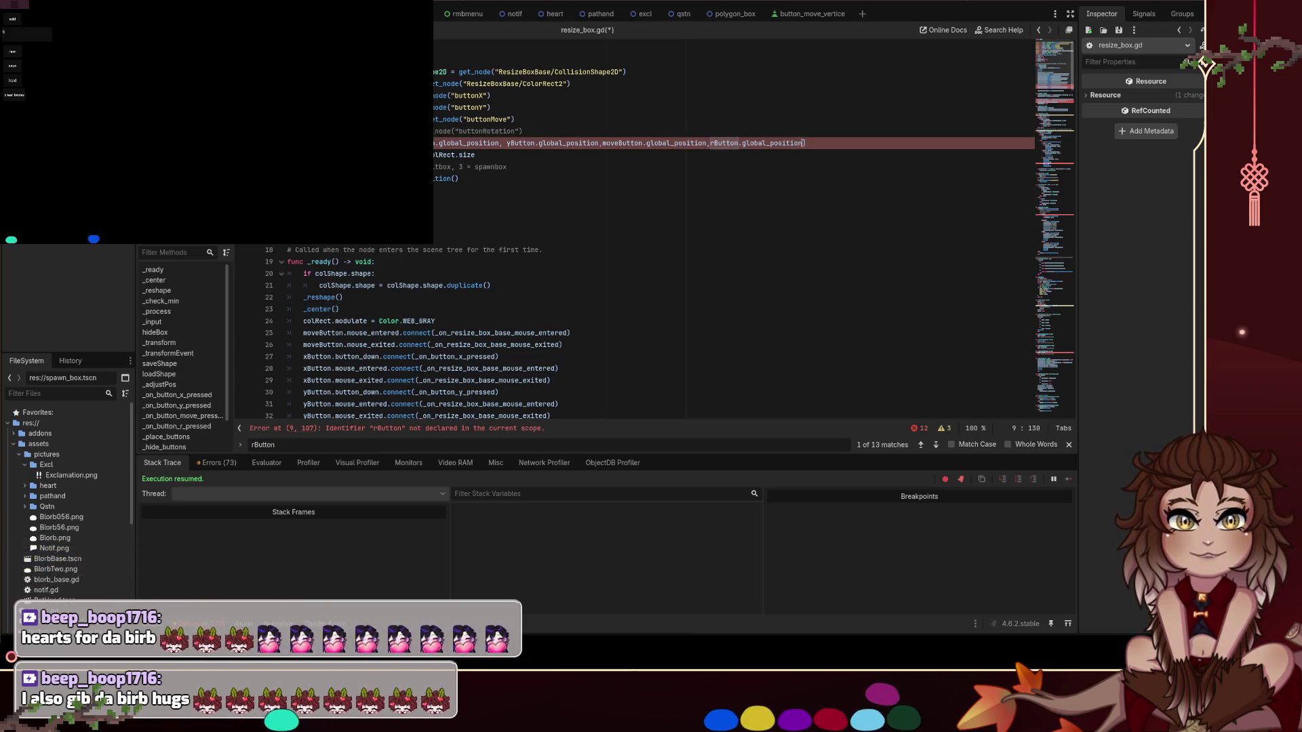
drag(799, 143, 708, 143)
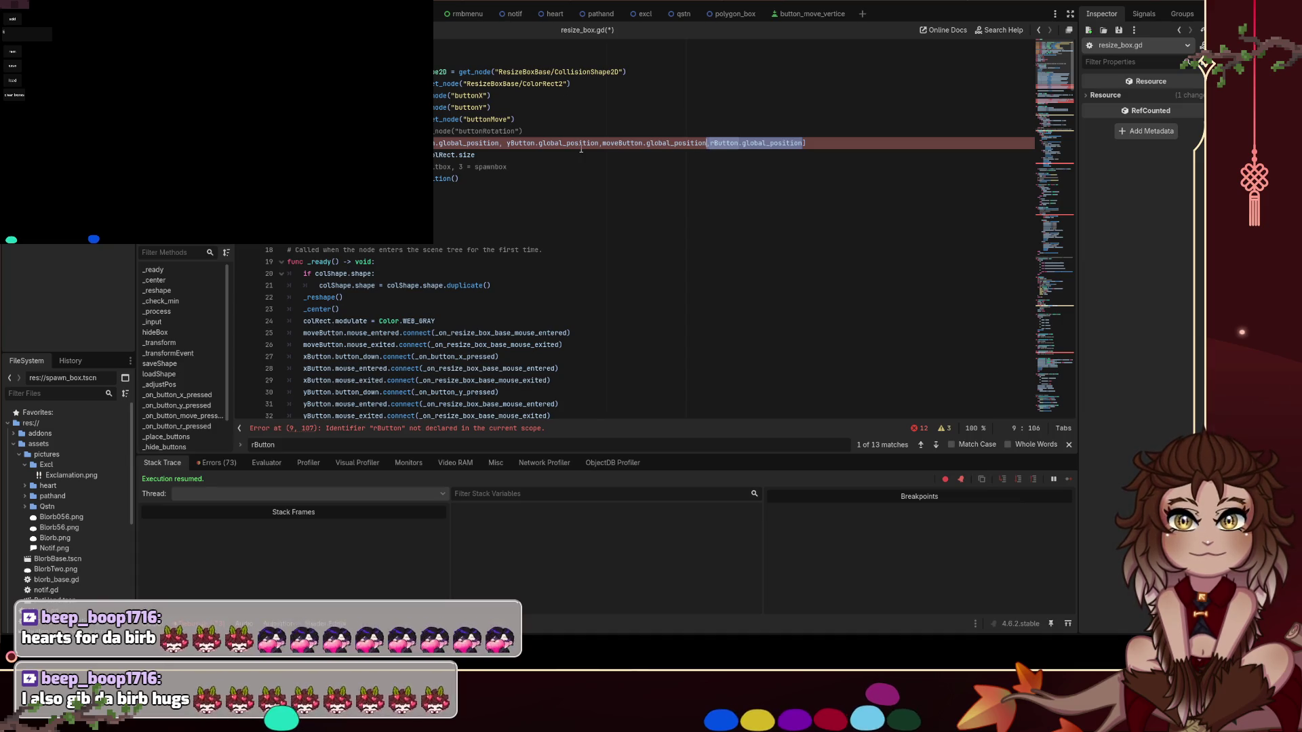
Uncomment the buttonRotation lookup line and save resize_box.gd
click(559, 120)
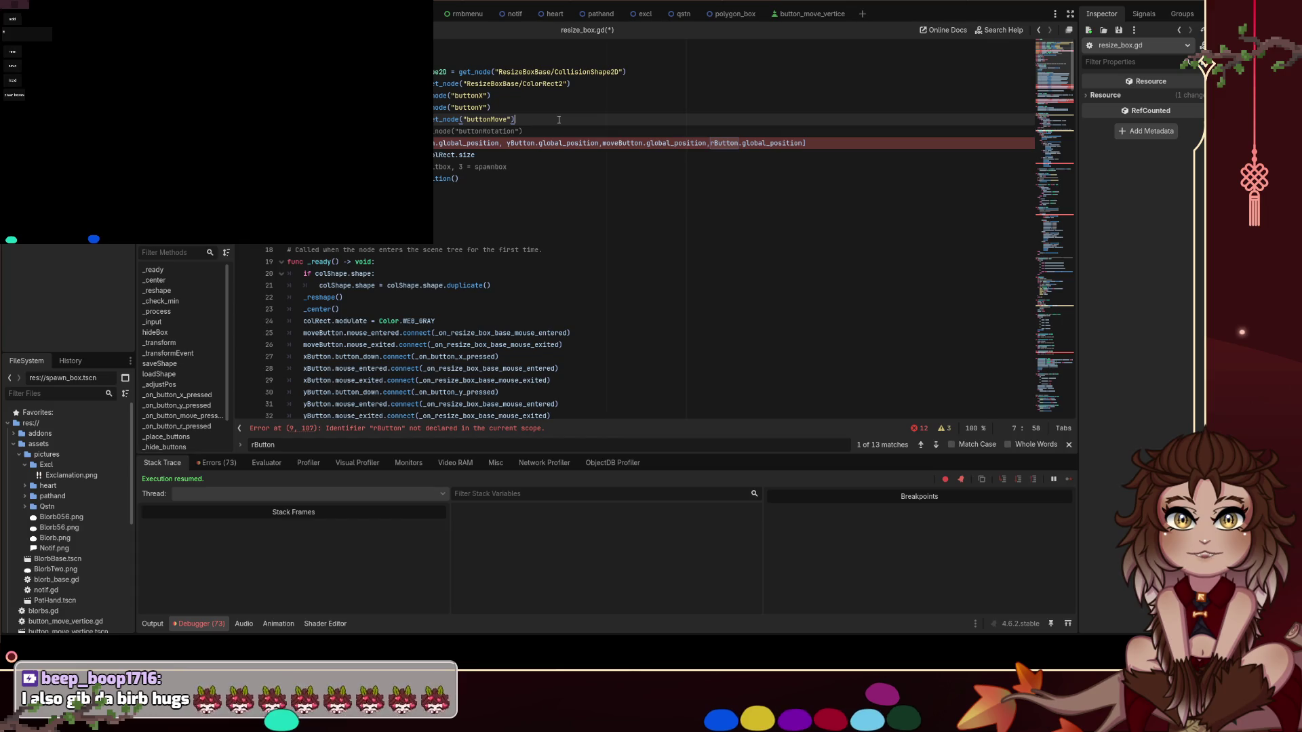
key(Down)
key(ctrl+k)
key(ctrl+s)
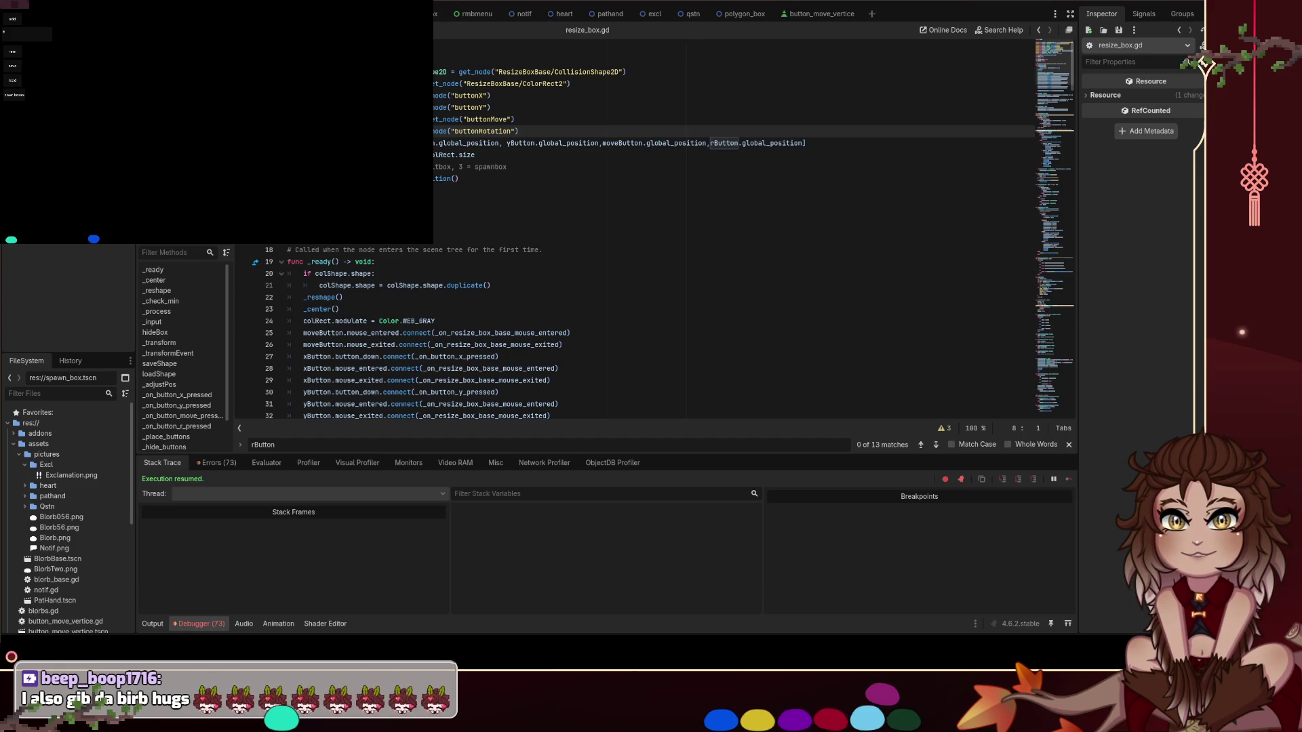
click(604, 240)
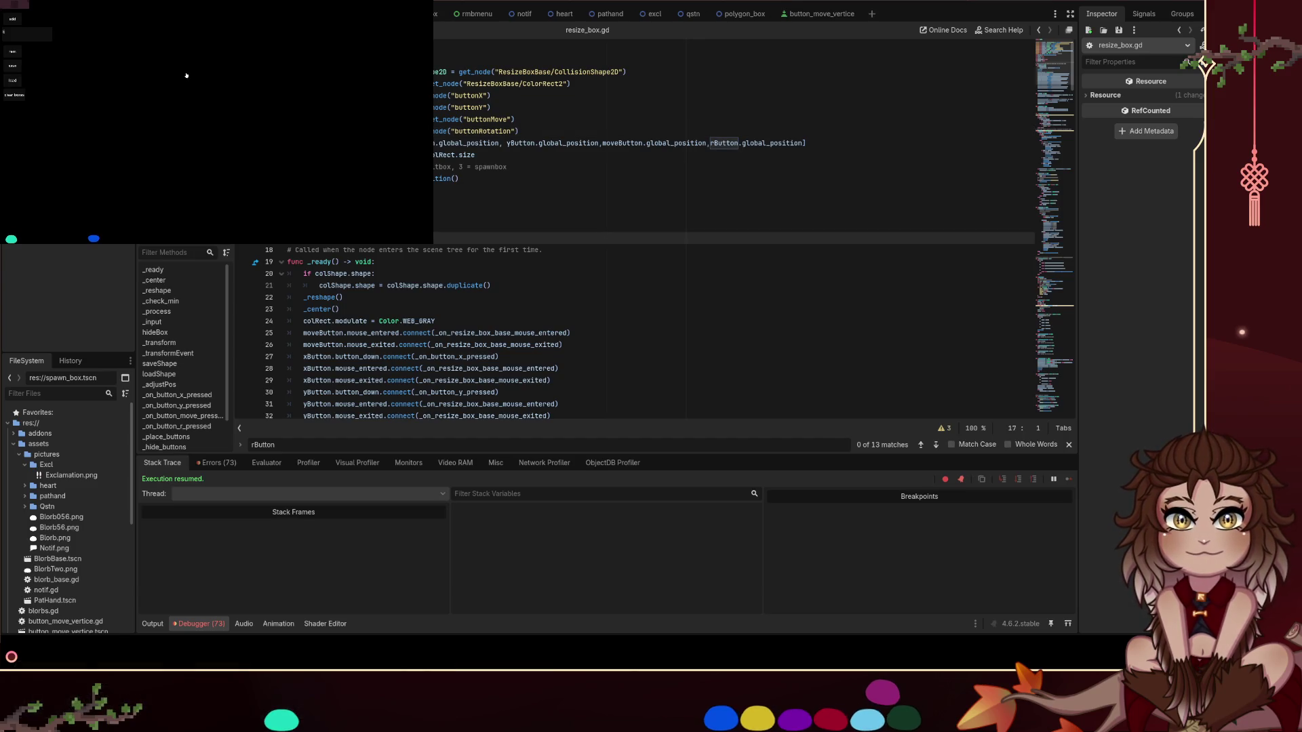
Spawn a new box in the game, rotate it slightly, and stop the running game
click(209, 74)
drag(212, 70, 241, 73)
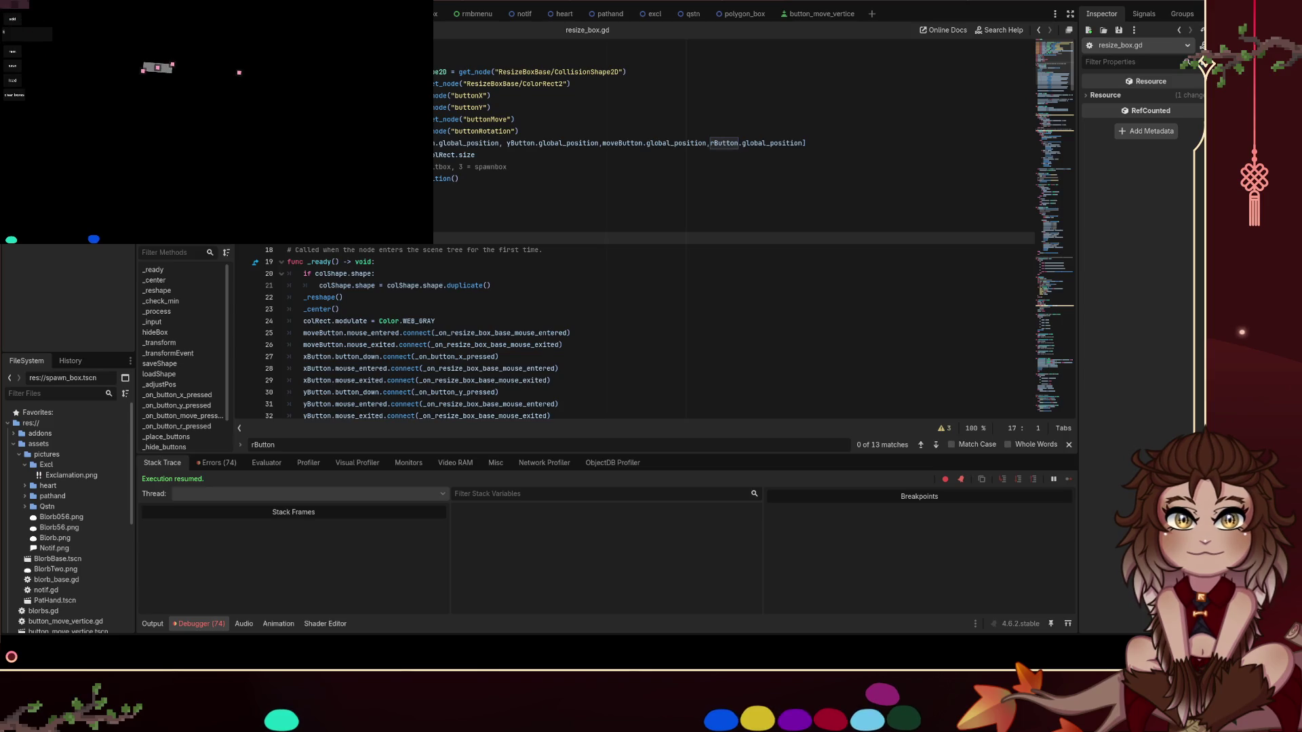
click(1077, 2)
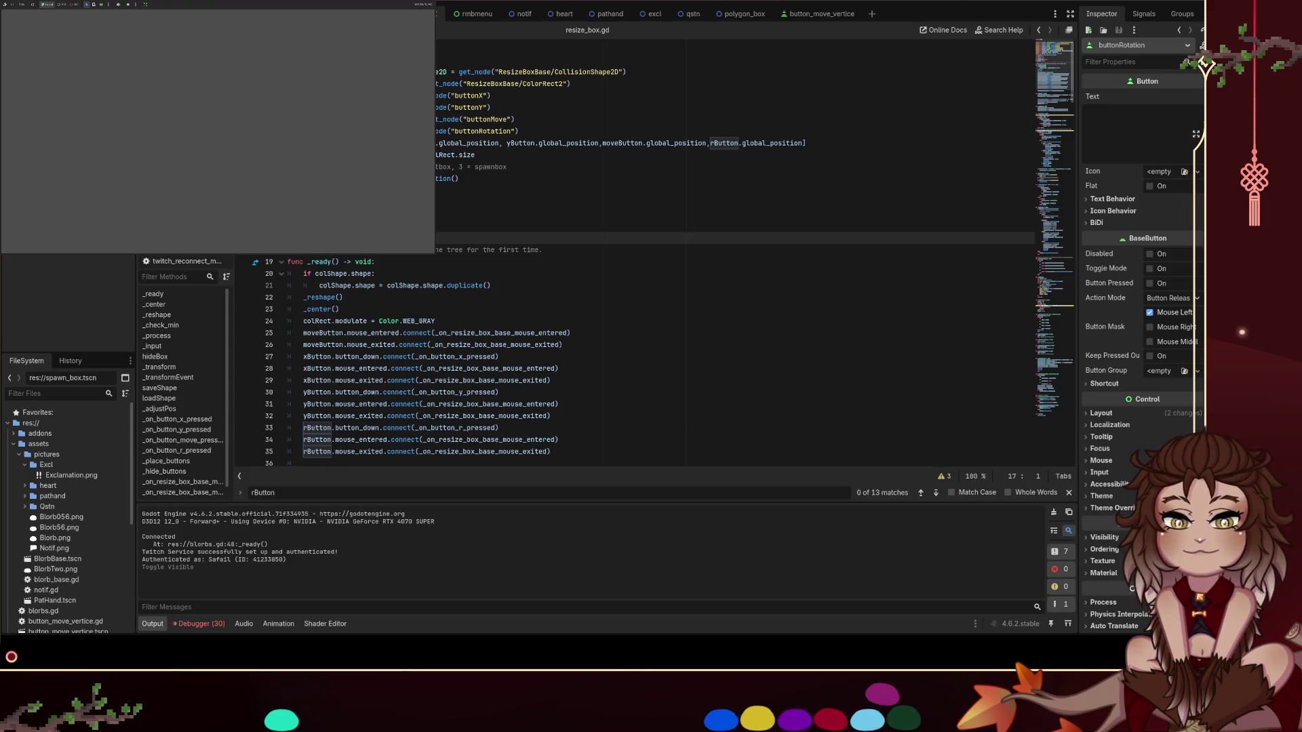
scroll(591, 221, down, 4)
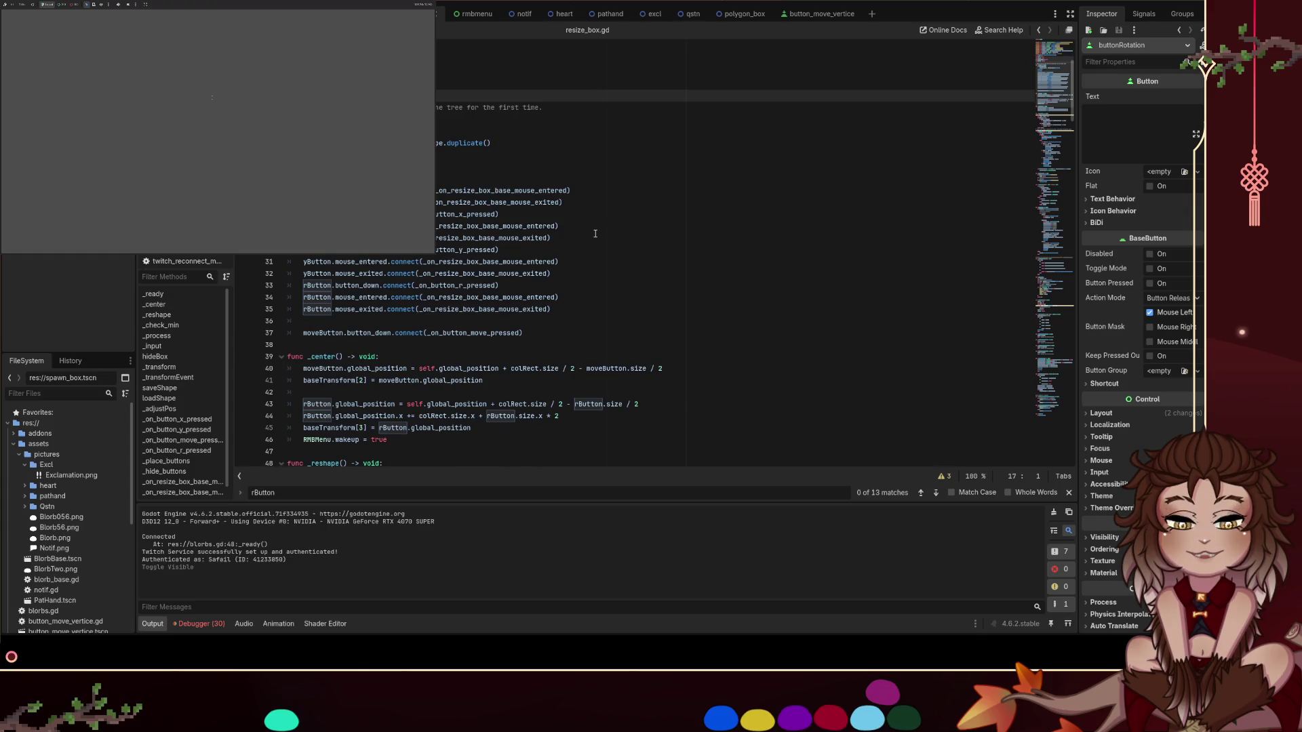
scroll(596, 234, down, 3)
scroll(595, 233, down, 4)
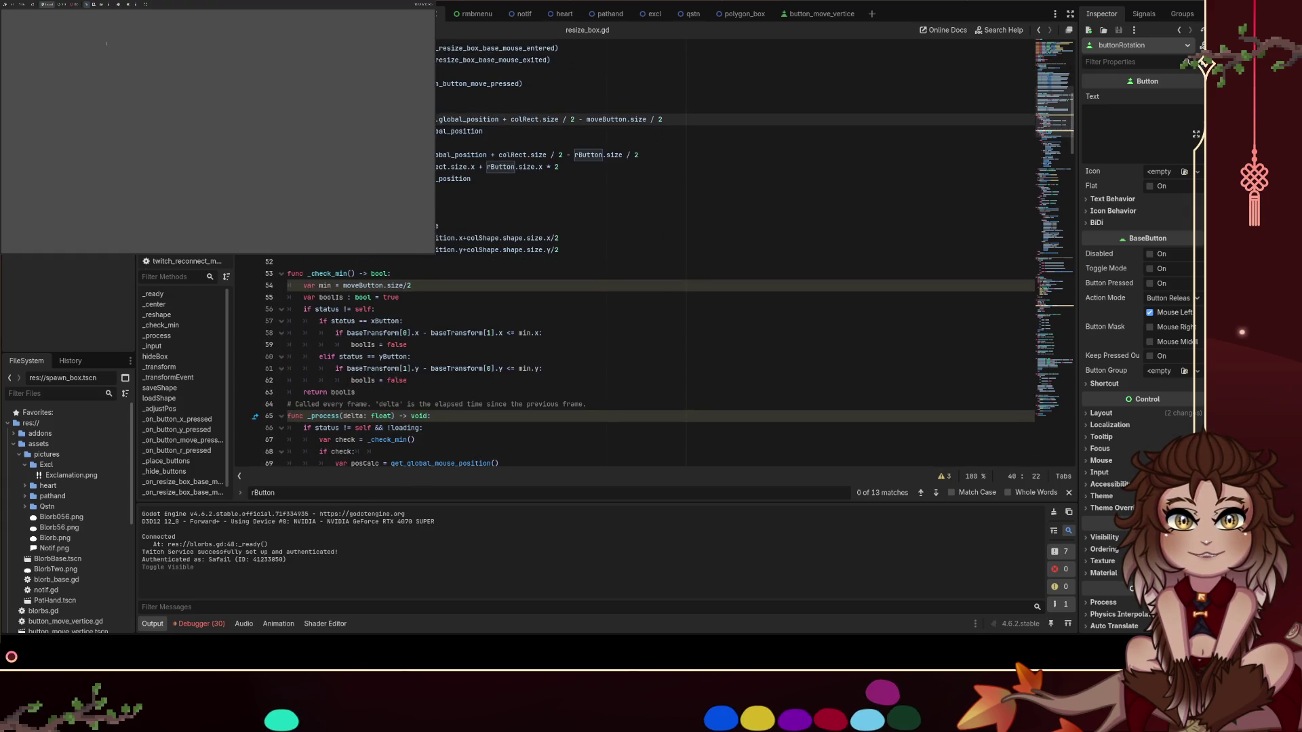
scroll(595, 234, down, 5)
mouse_move(1073, 139)
mouse_down()
mouse_move(1065, 377)
mouse_move(1044, 237)
mouse_move(1053, 497)
mouse_move(1024, 51)
mouse_up()
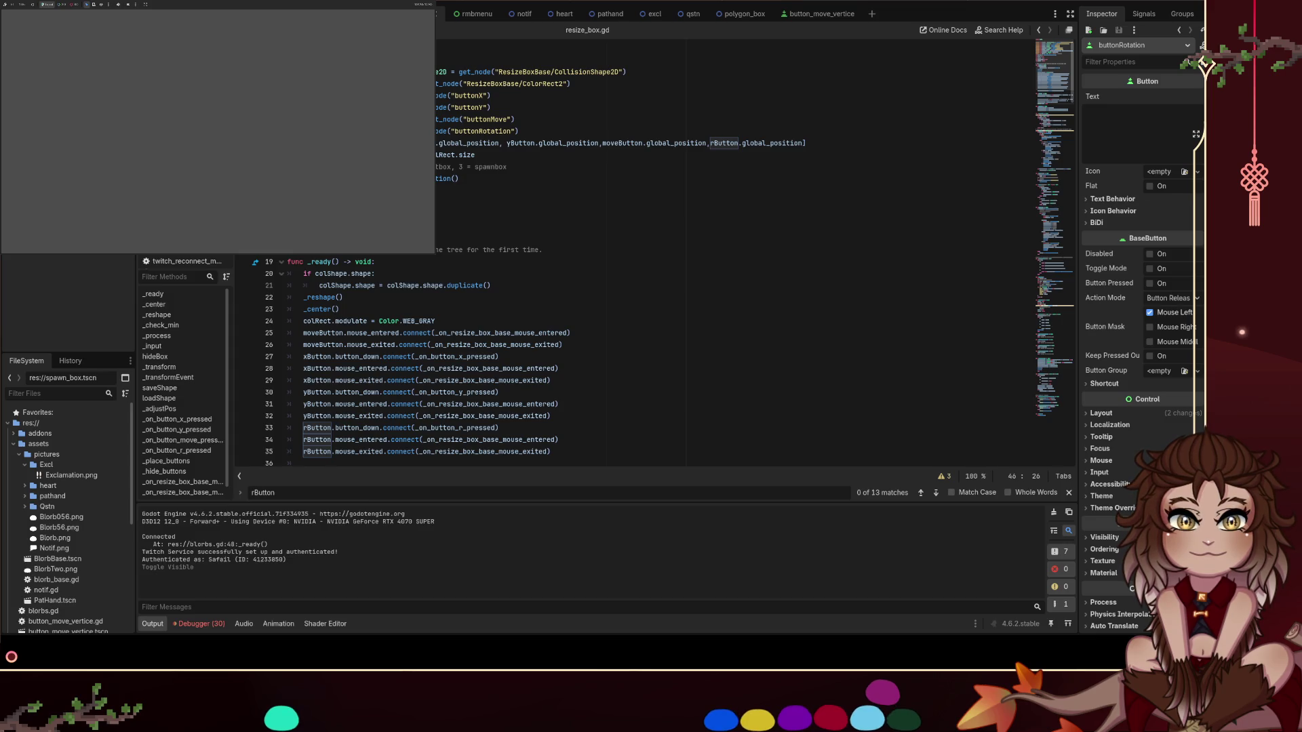
key(ctrl+s)
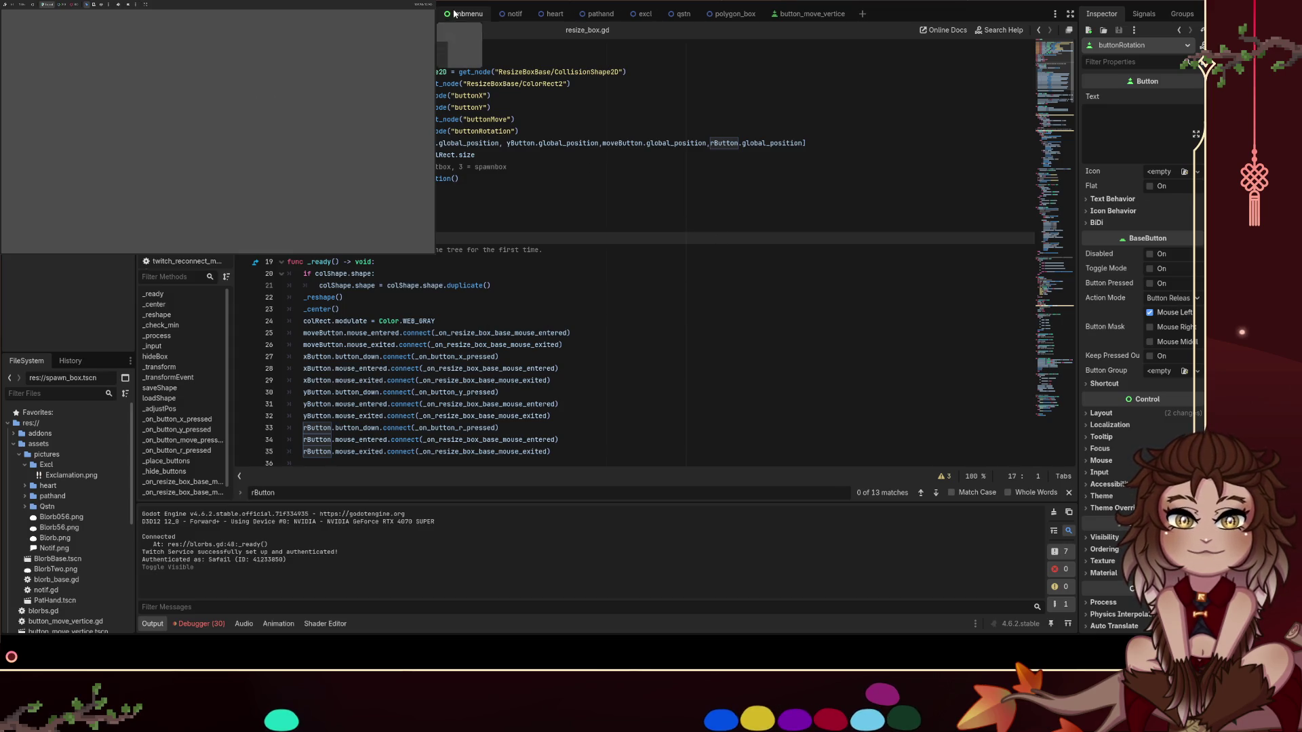
Switch to the rmbmenu scene and search its script for 'default'
click(455, 14)
key(ctrl+shift+Tab)
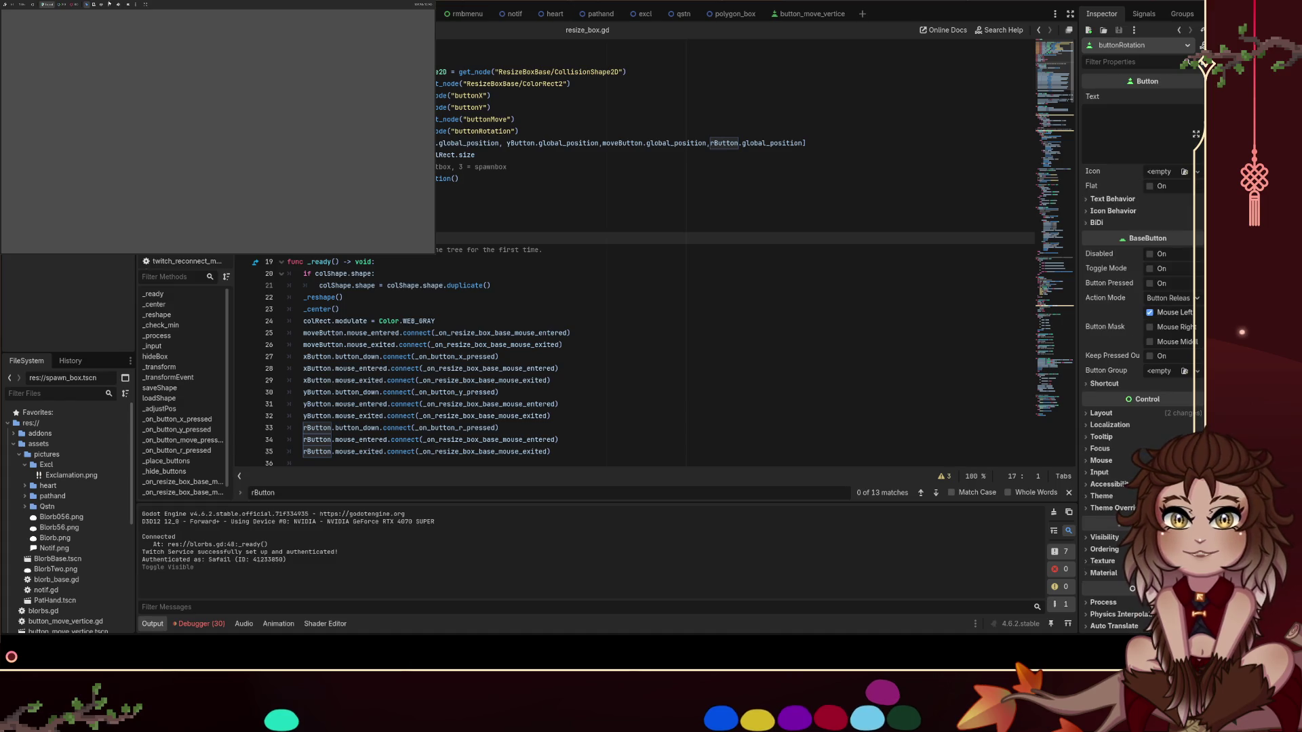
click(456, 13)
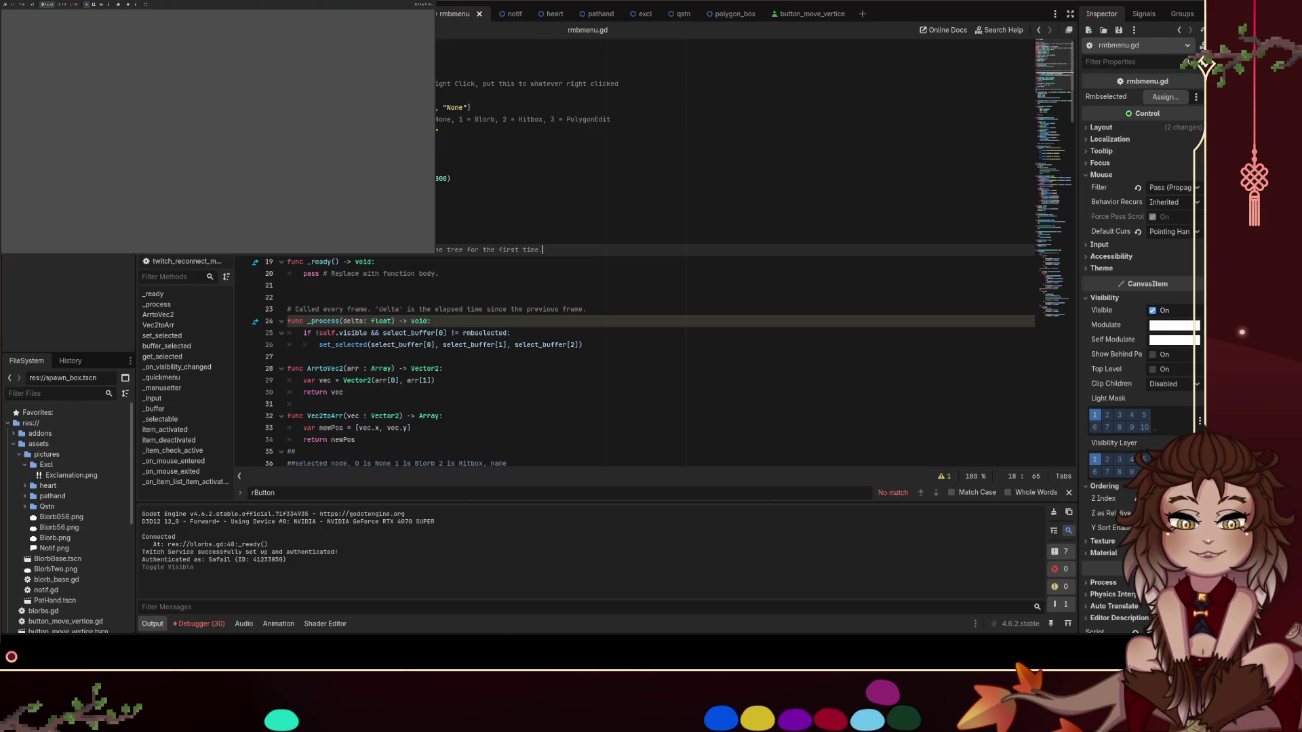
click(537, 255)
key(ctrl+f)
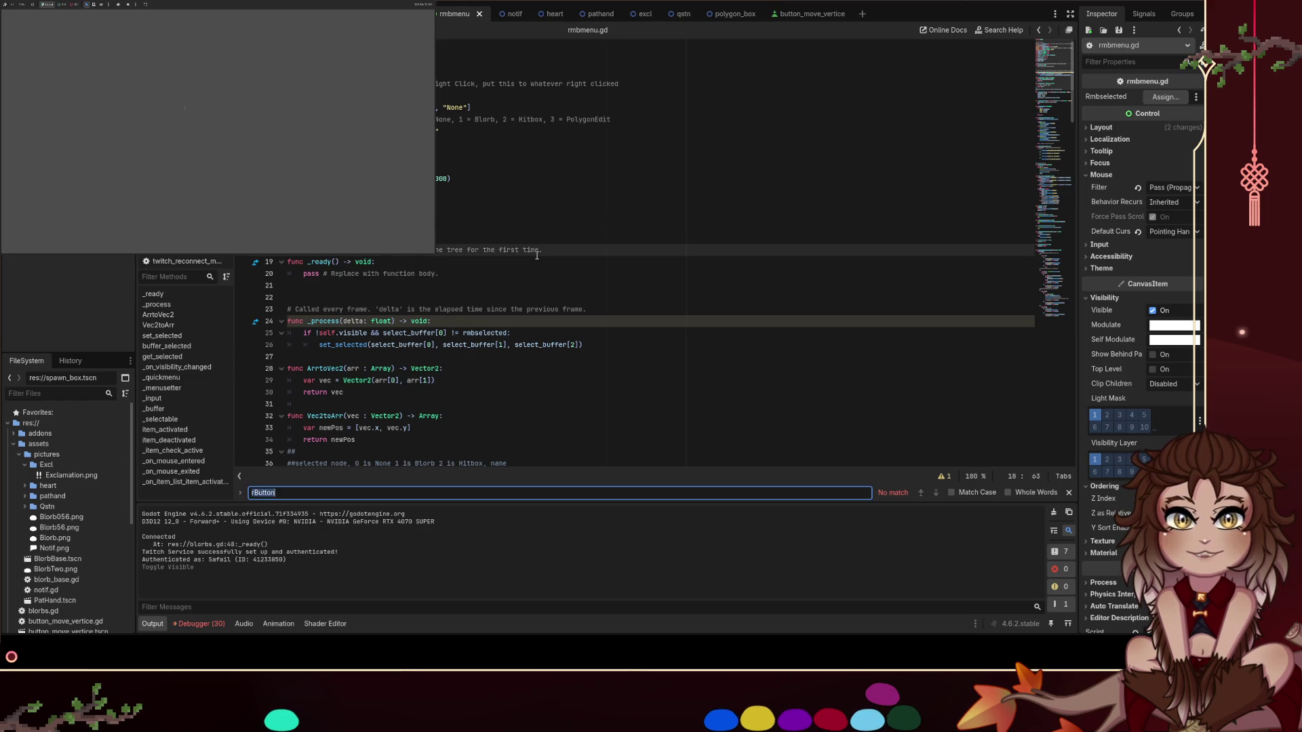
text(default)
Clear the search and look up 'default' again in blorbs.gd
key(ctrl+a)
key(BackSpace)
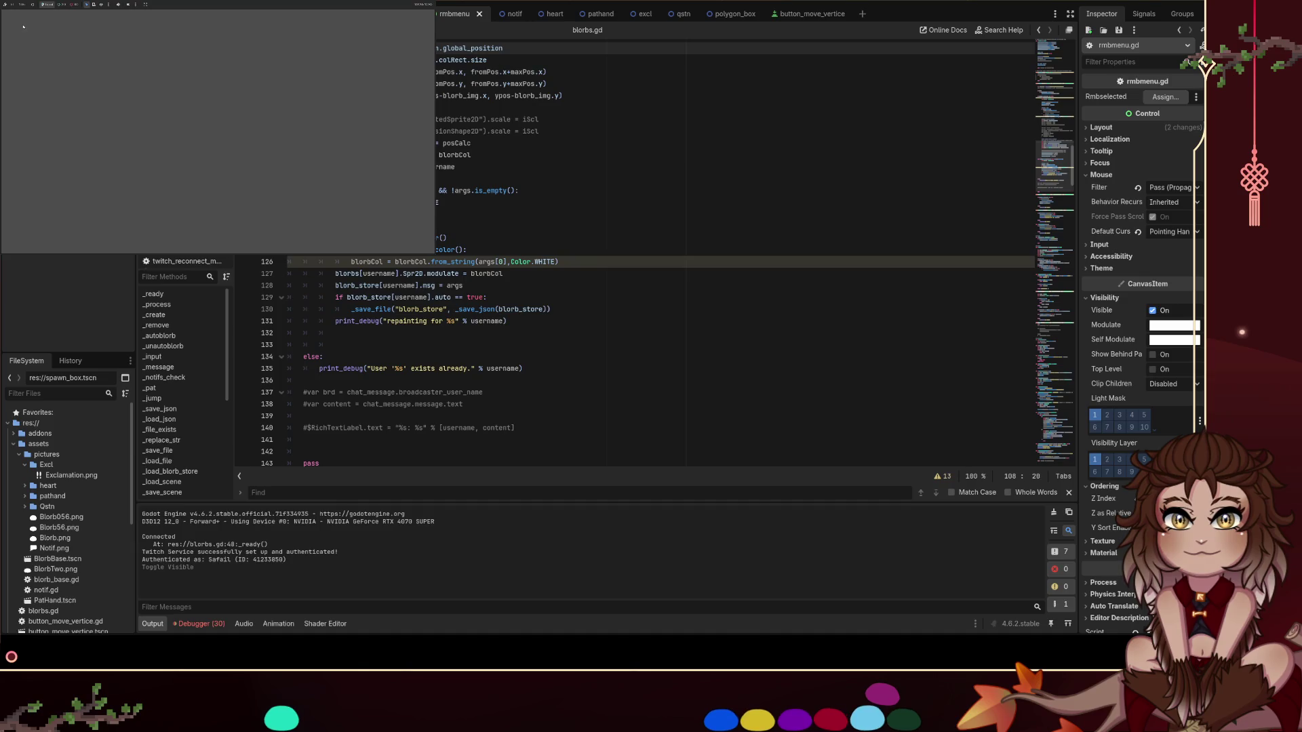
key(ctrl+f)
text(de)
key(BackSpace)
key(BackSpace)
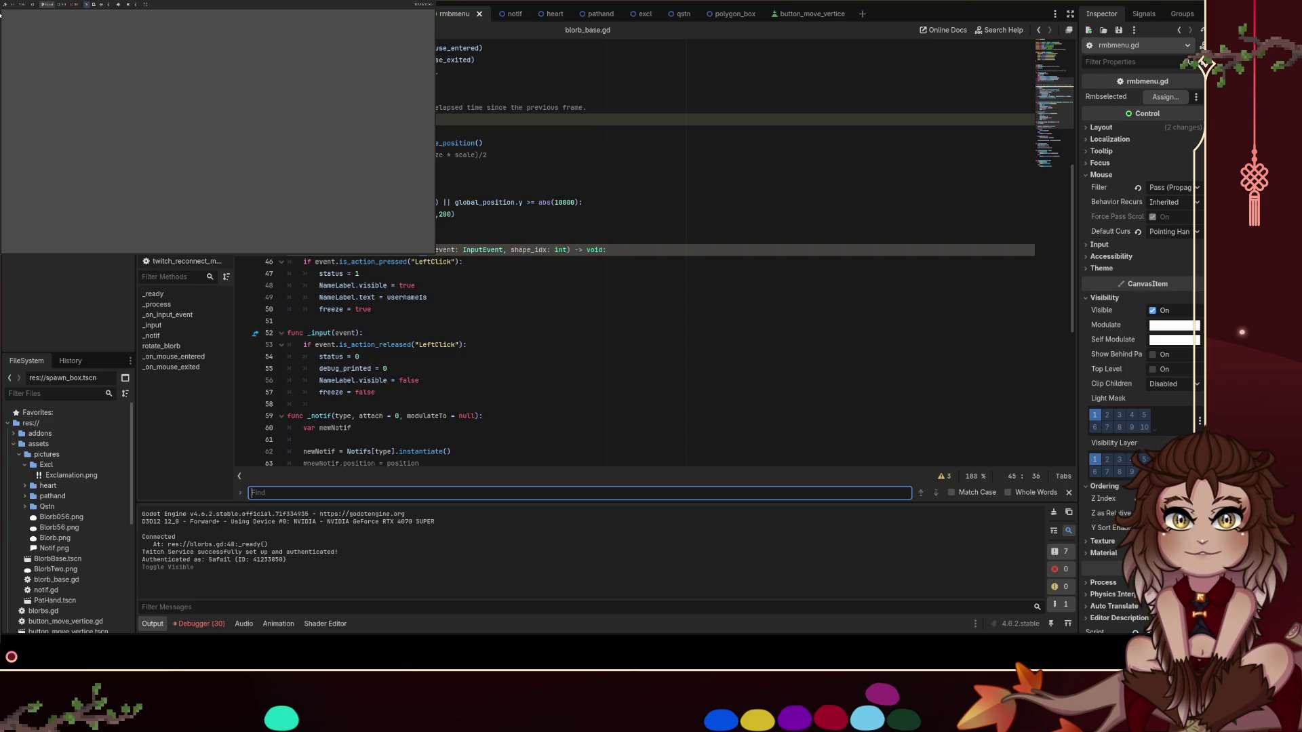
text(default)
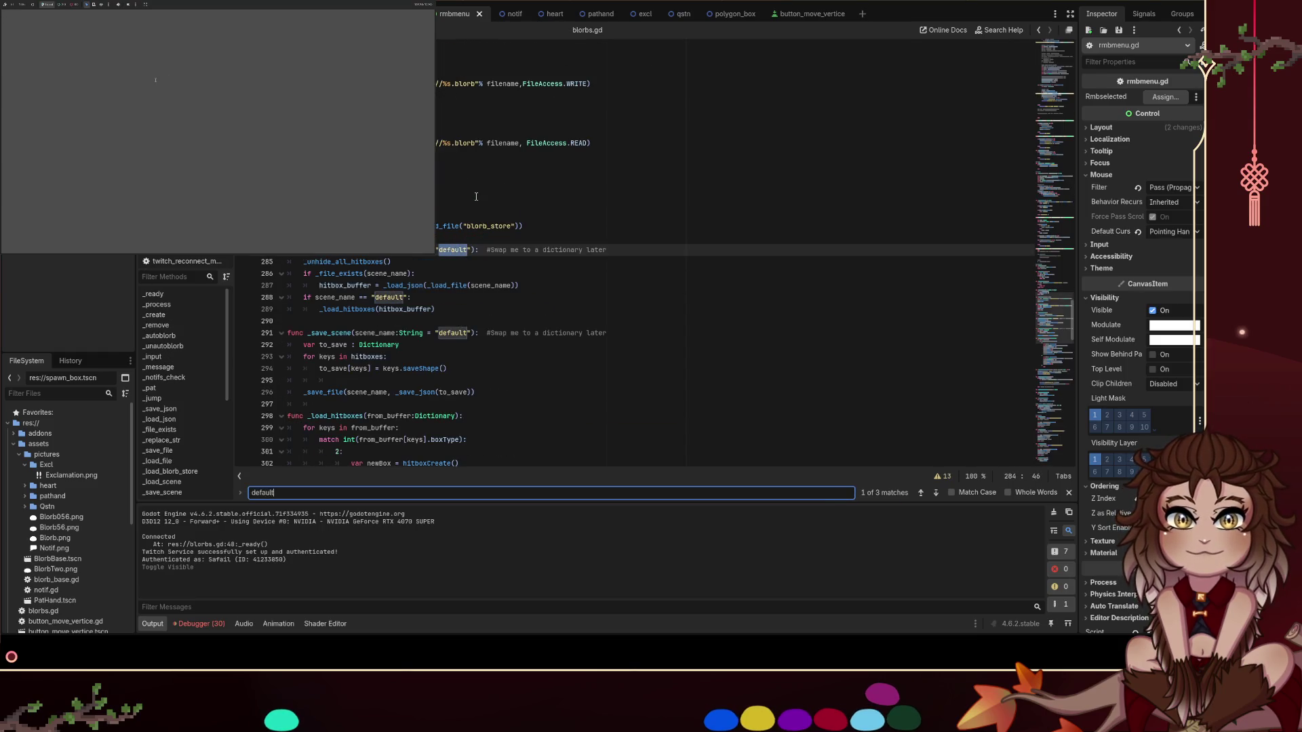
Go to the default-scene check in blorbs.gd's _load_scene function
click(588, 219)
scroll(594, 231, down, 2)
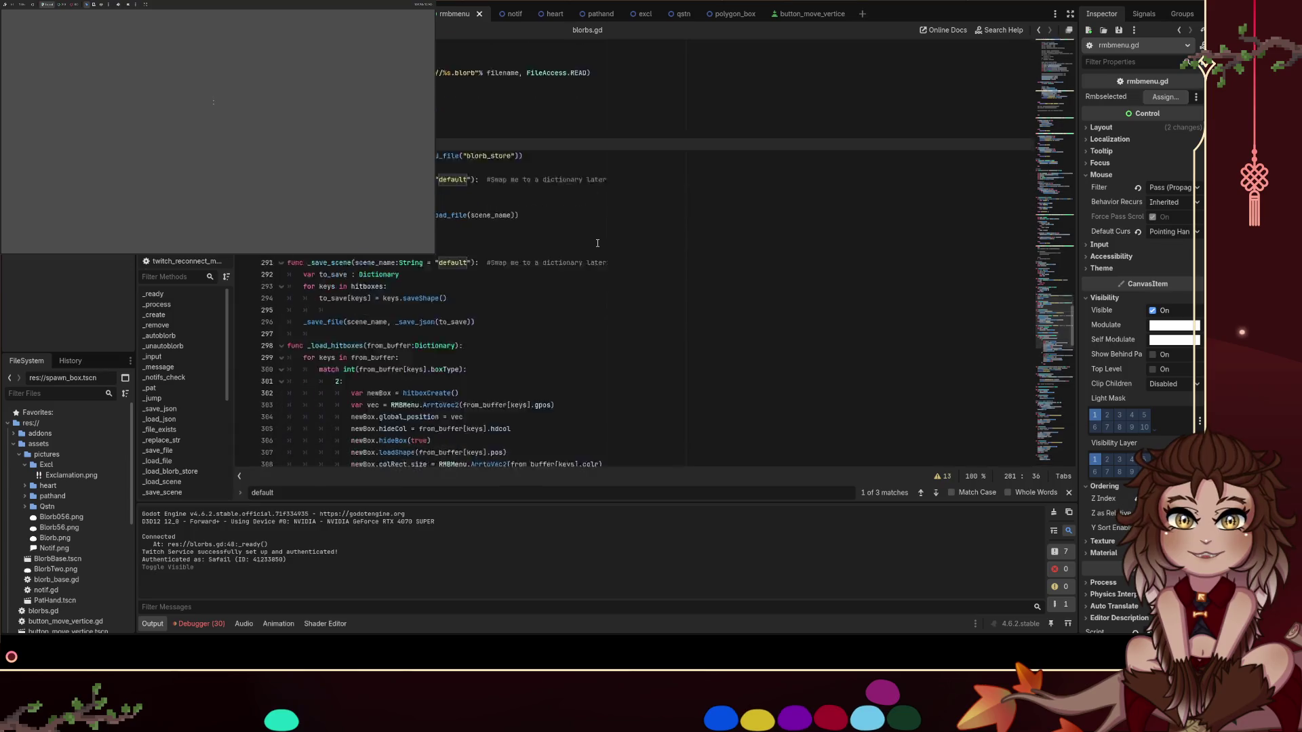
click(447, 231)
click(463, 236)
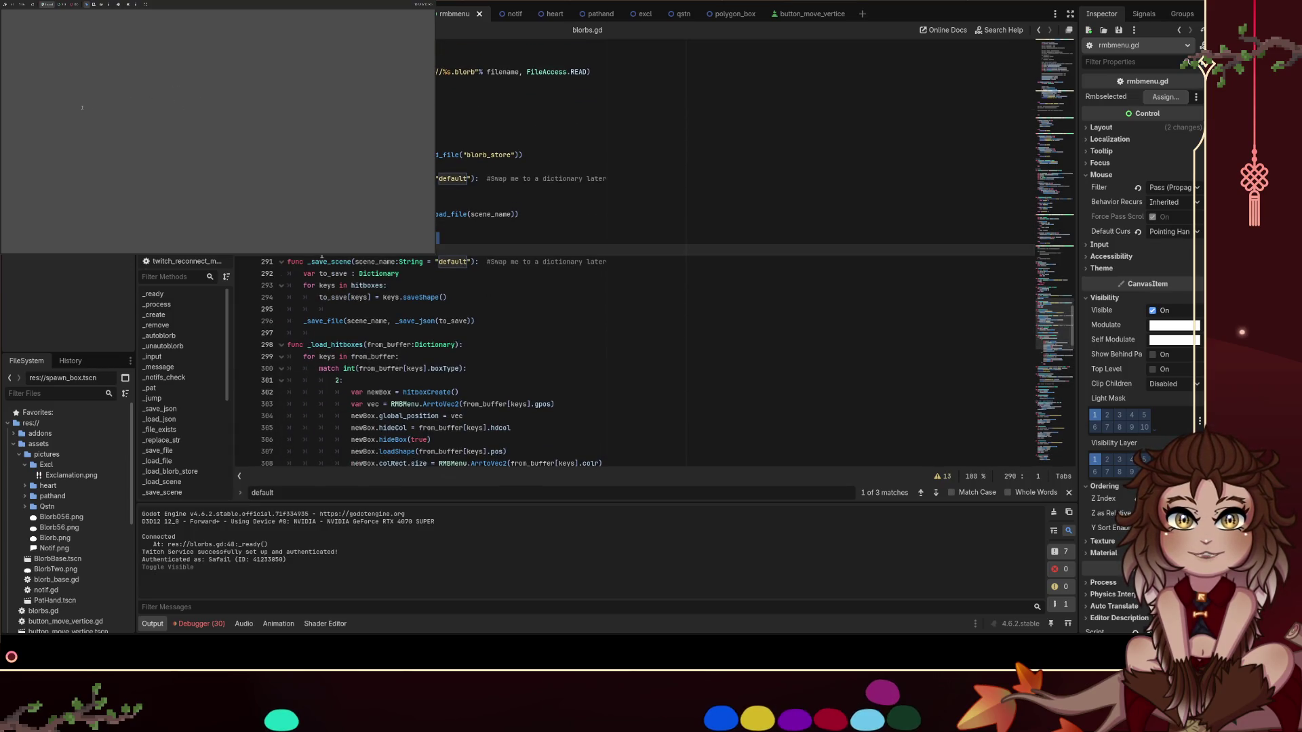
click(511, 229)
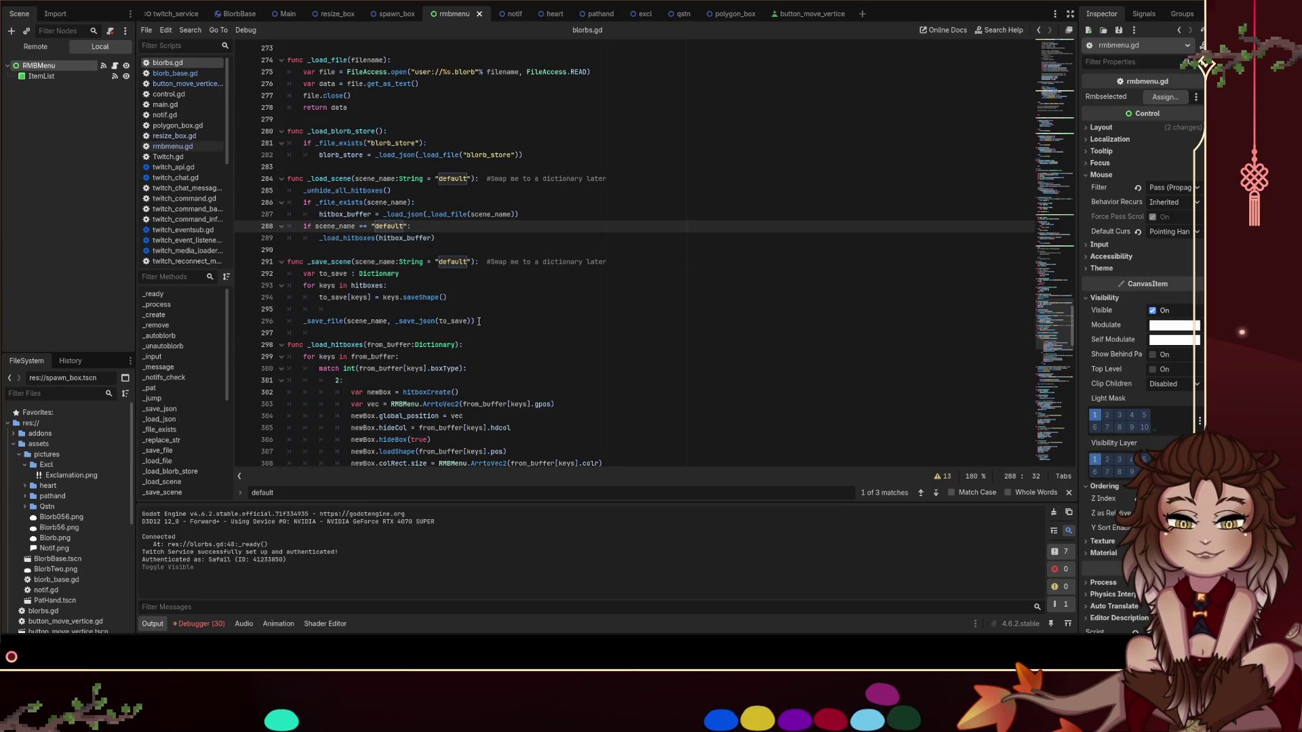
click(481, 320)
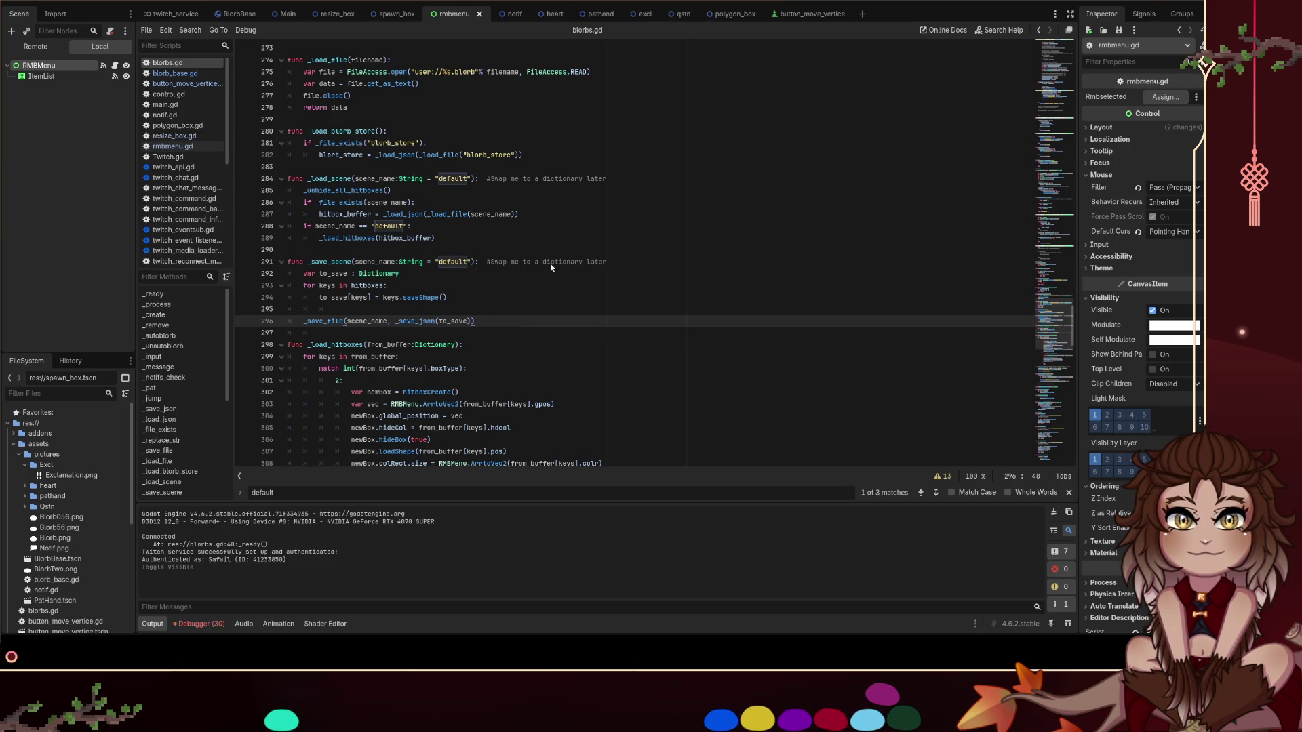
click(386, 239)
click(460, 234)
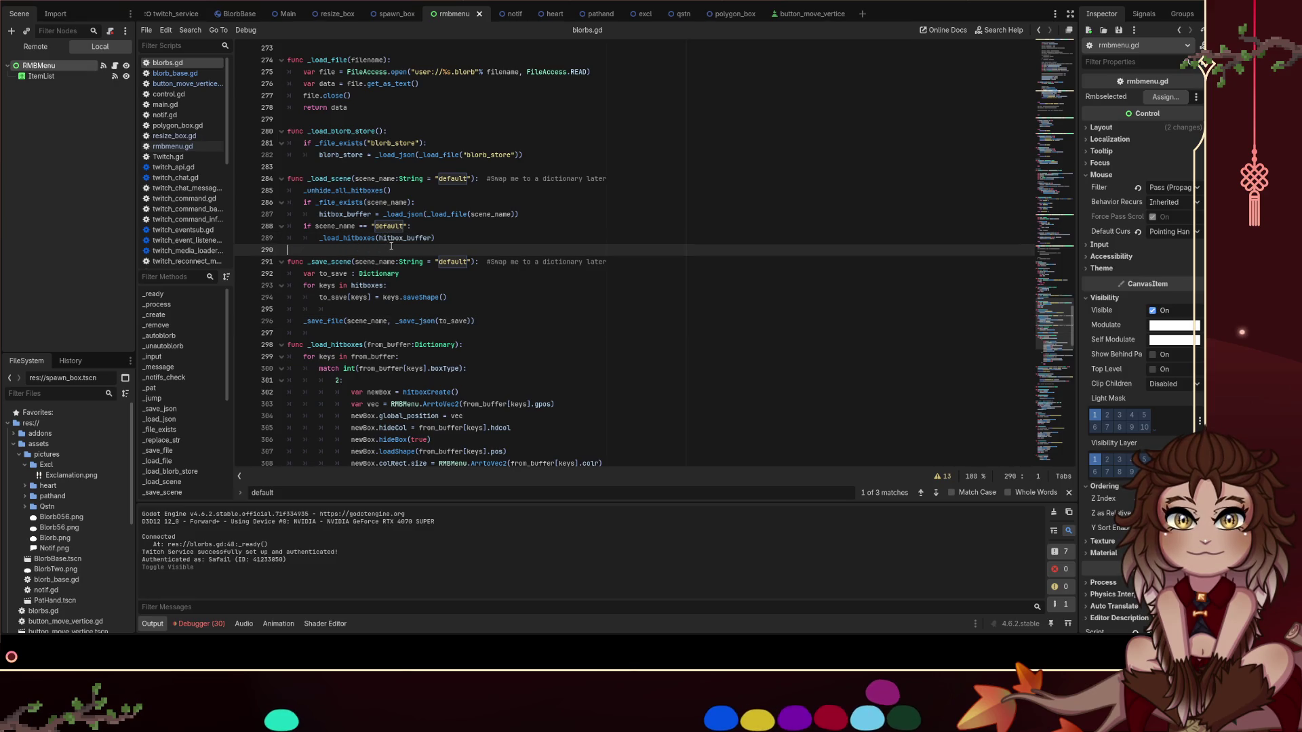